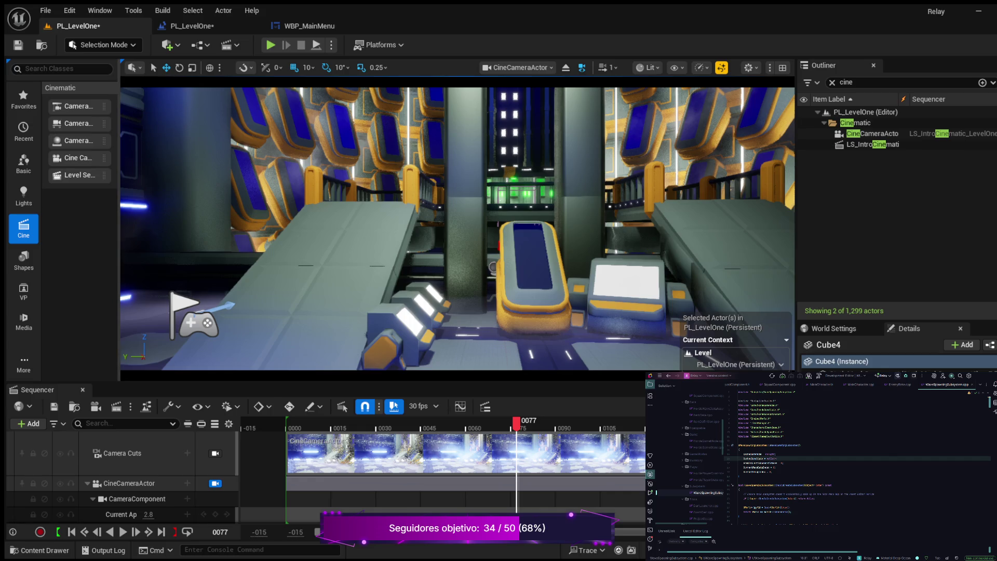
# Step: Fly the viewport toward the pod wall and bring up the Content/HUD widget blueprints
pyautogui.press('a')
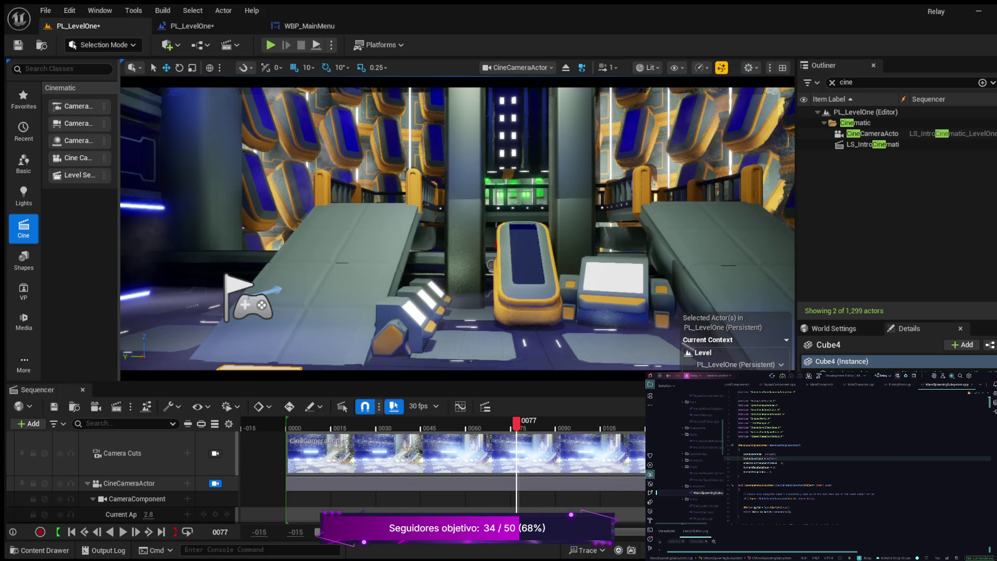
pyautogui.press('a')
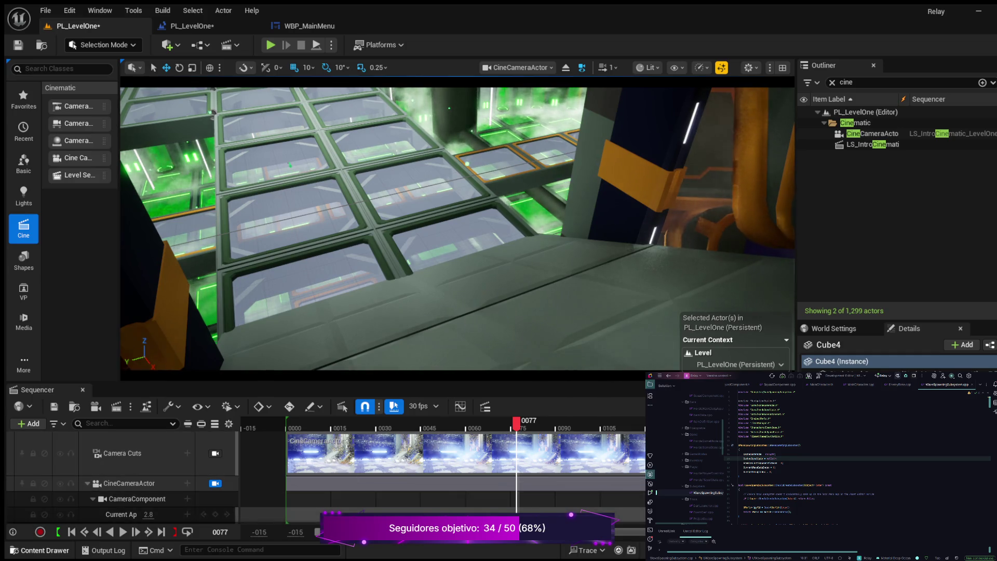
pyautogui.hotkey('ctrl', 'space')
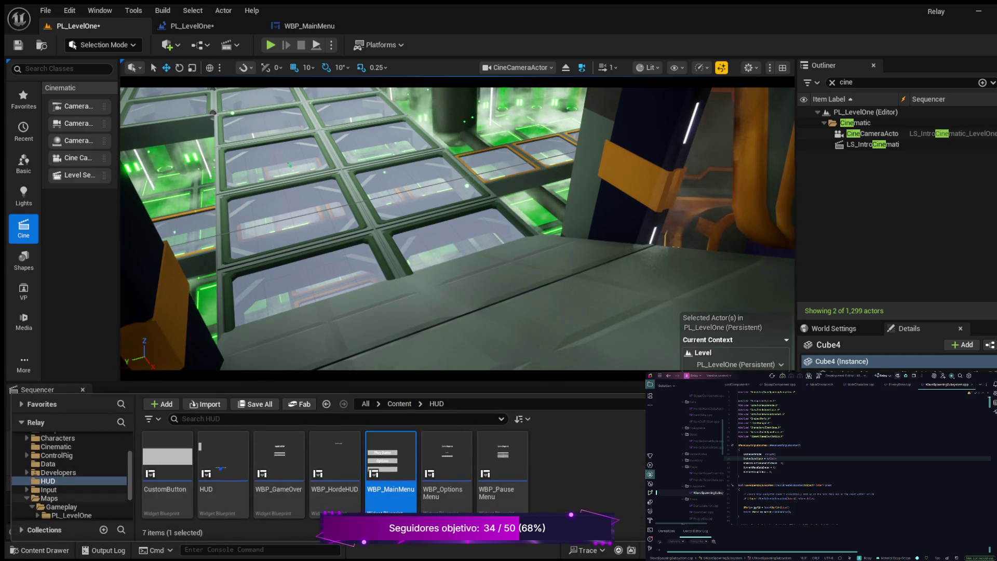
# Step: Expand C++ Classes > Relay > Public and browse the Characters, Equippable and Subsystem classes
pyautogui.scroll(-3, 70, 475)
pyautogui.click(54, 506)
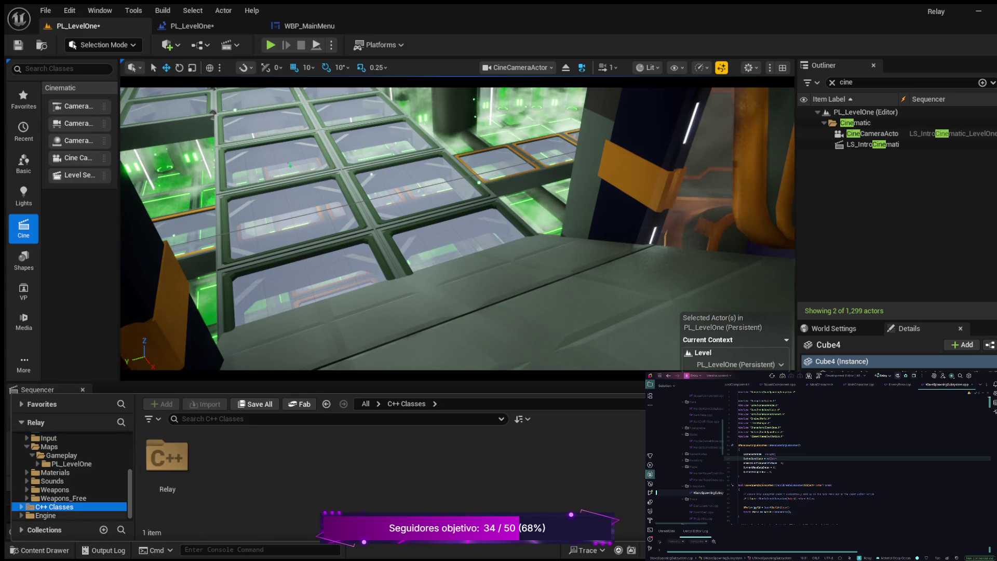
pyautogui.press('Right')
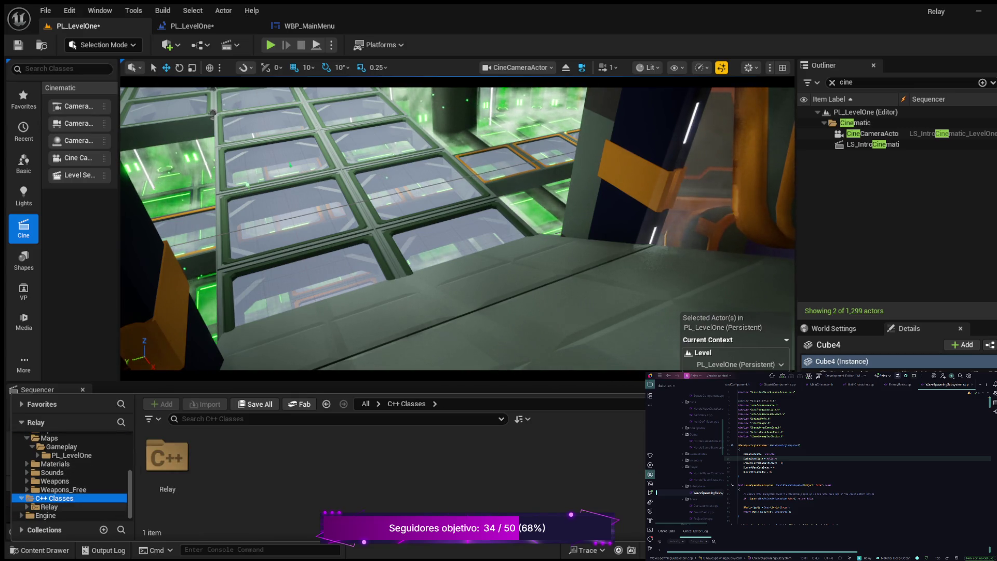
pyautogui.click(26, 507)
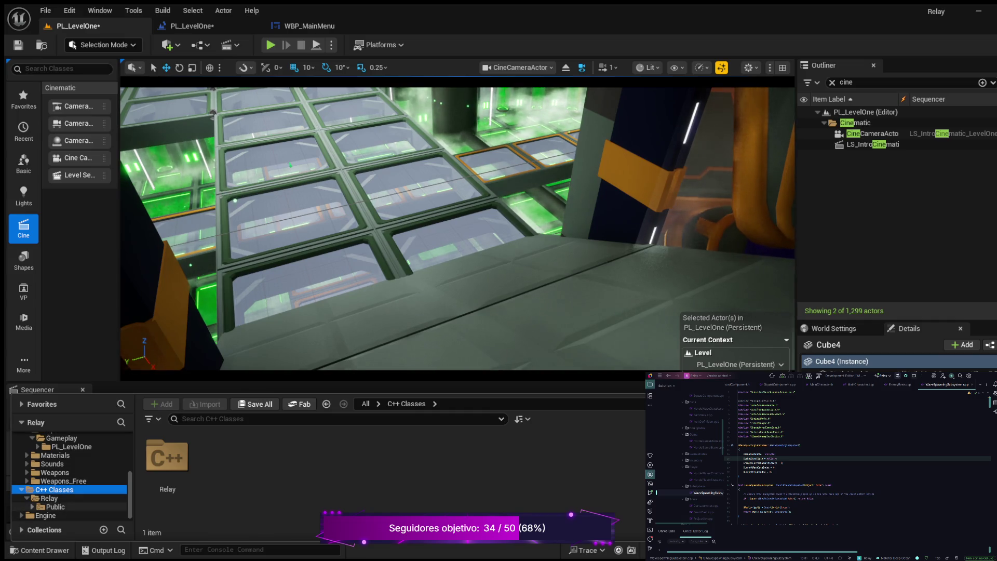
pyautogui.click(32, 507)
pyautogui.scroll(-3, 62, 498)
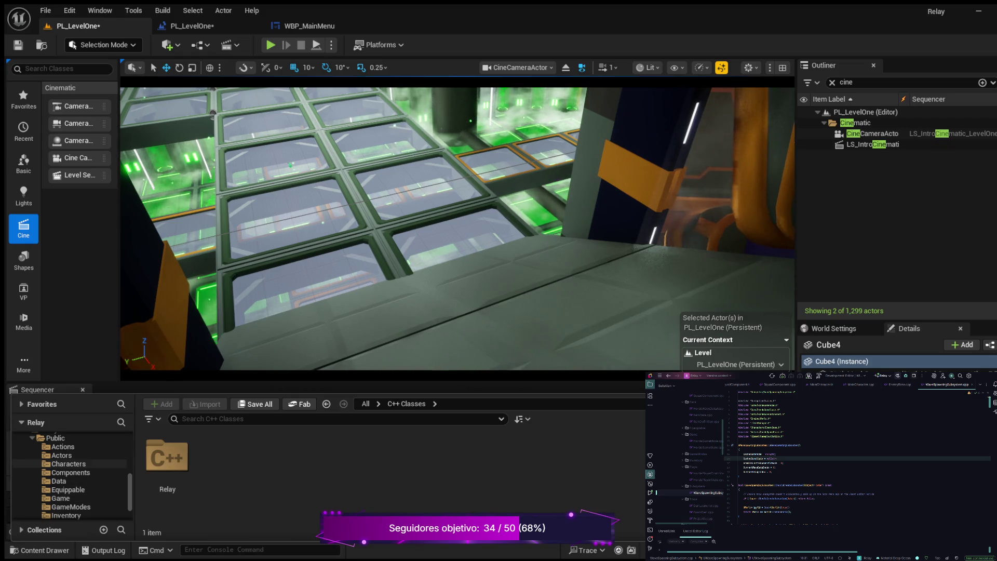
pyautogui.click(67, 464)
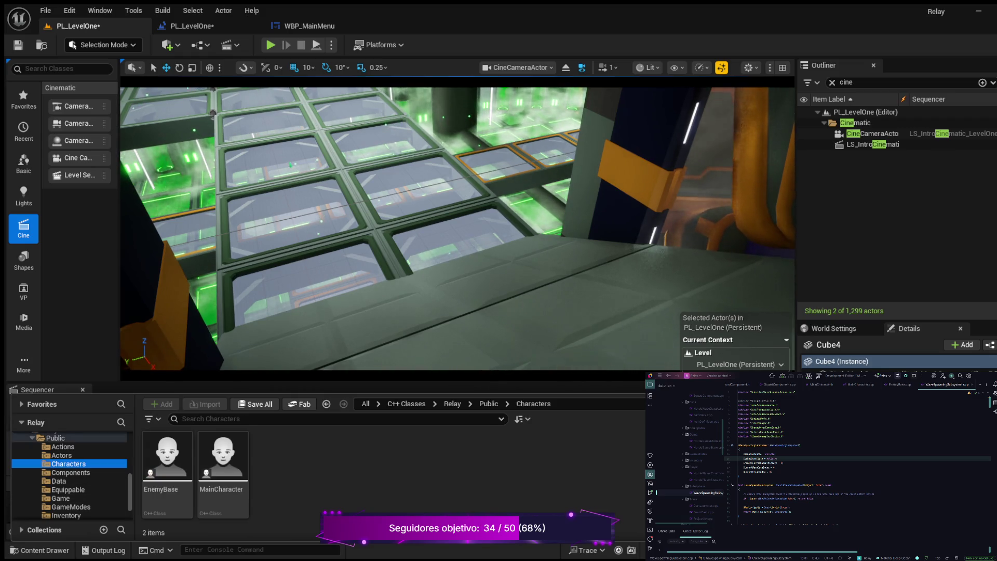
pyautogui.scroll(-1, 68, 473)
pyautogui.click(67, 472)
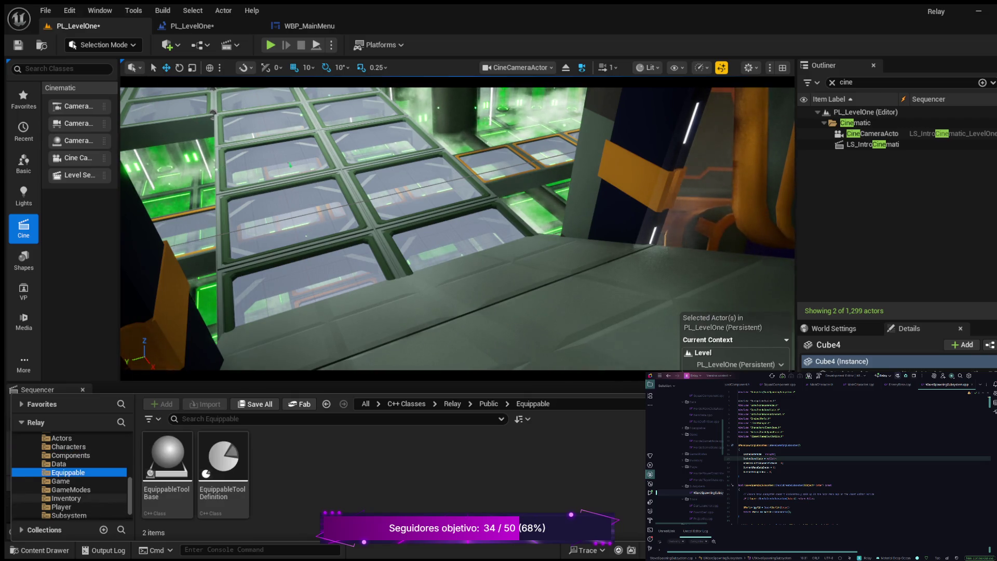
pyautogui.scroll(-1, 68, 494)
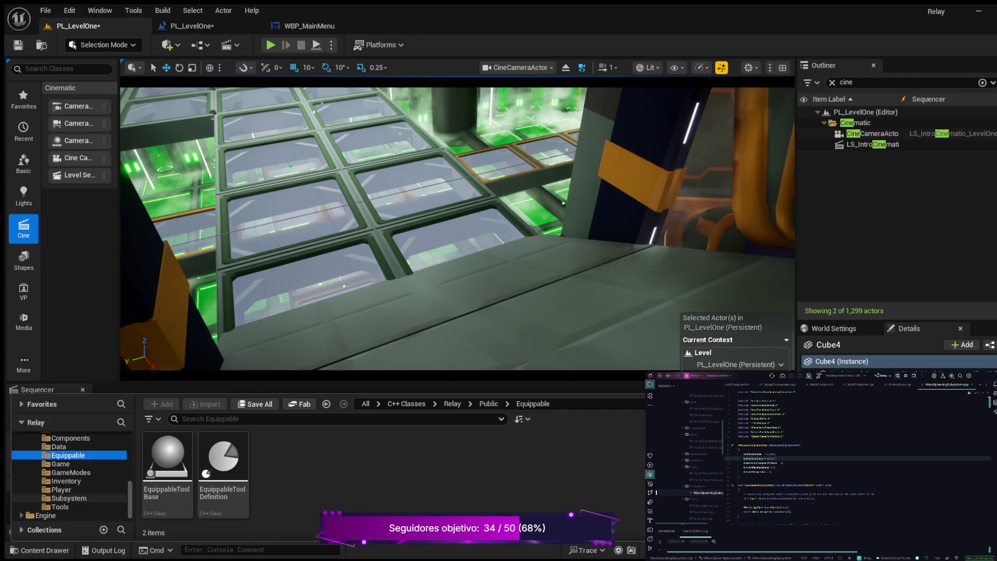
pyautogui.click(68, 499)
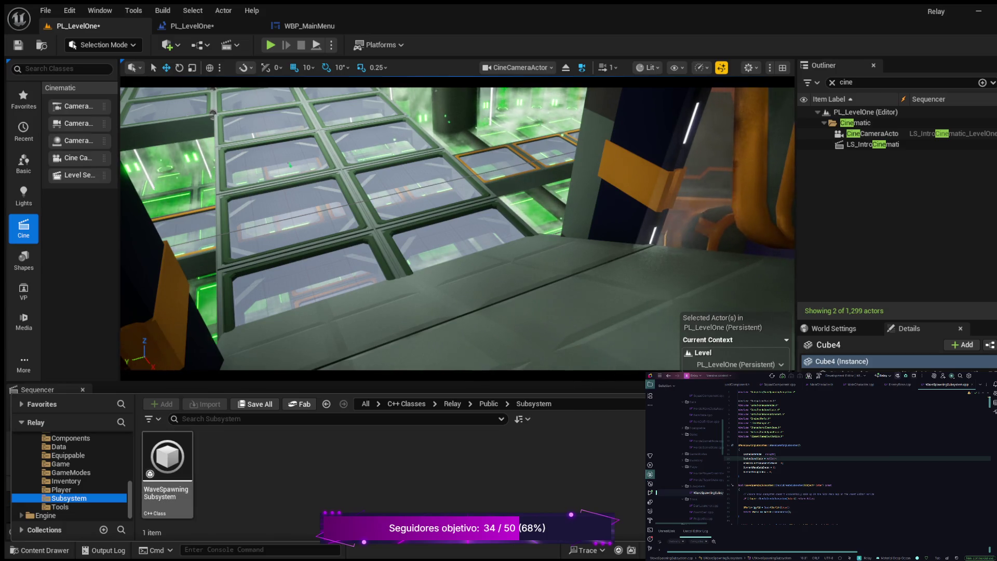
# Step: Check the Tools C++ classes, then save PL_LevelOne
pyautogui.hotkey('ctrl', 'space')
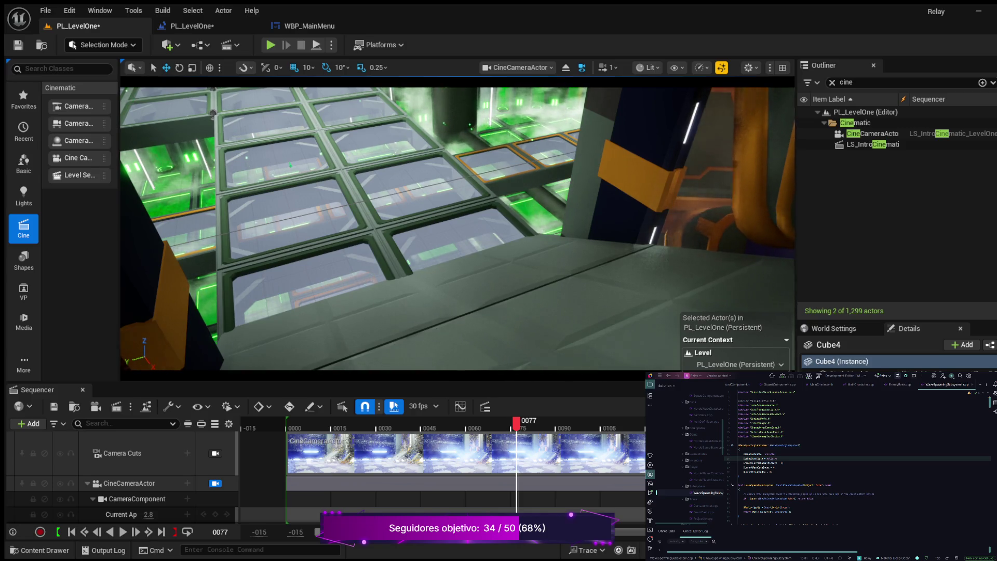
pyautogui.hotkey('ctrl', 'space')
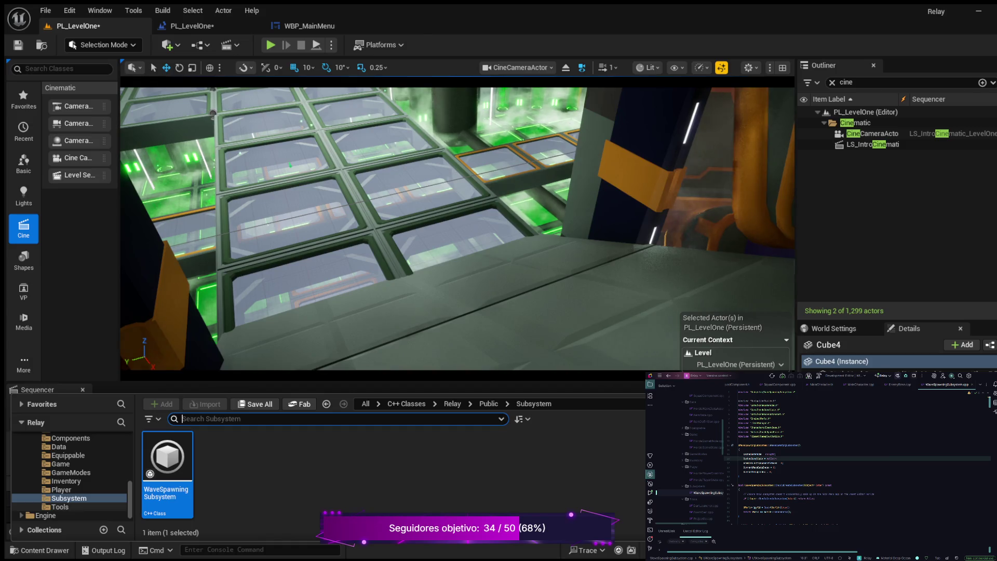
pyautogui.click(60, 506)
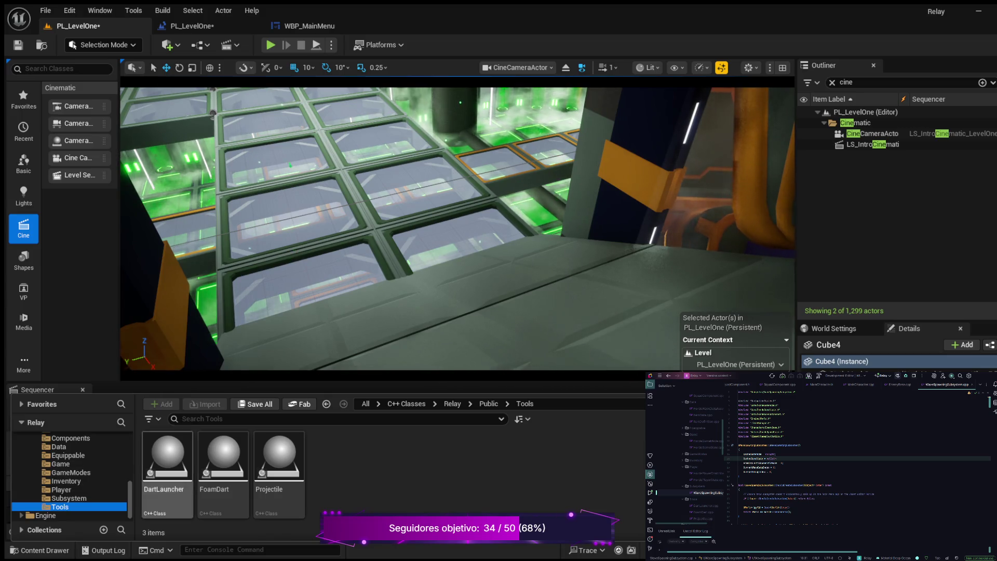
pyautogui.hotkey('ctrl', 's')
pyautogui.hotkey('ctrl', 'space')
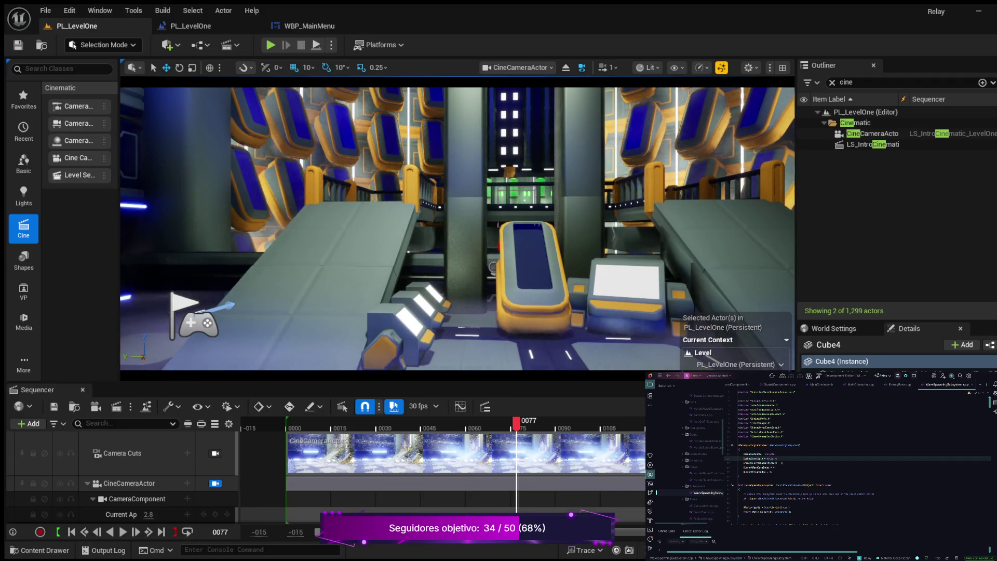
# Step: Clear the Outliner's cine filter so all actors show, and frame Cube4 in the viewport
pyautogui.click(833, 82)
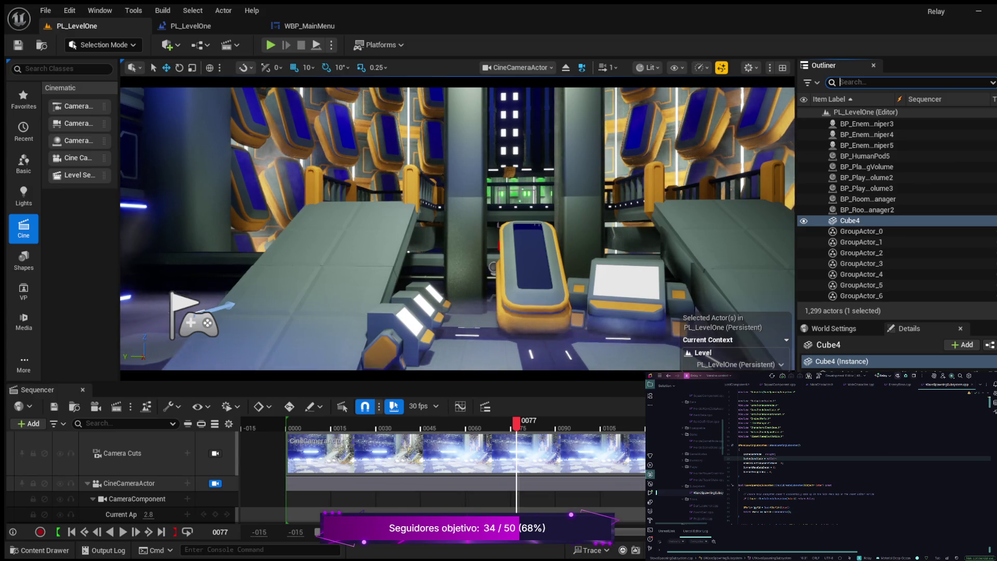
pyautogui.press('f')
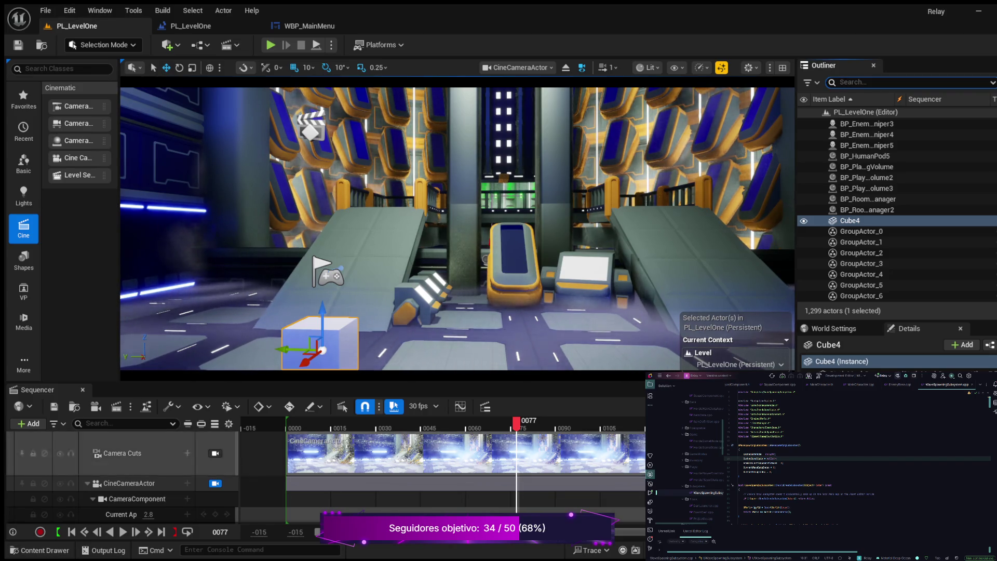
pyautogui.hotkey('ctrl', 'space')
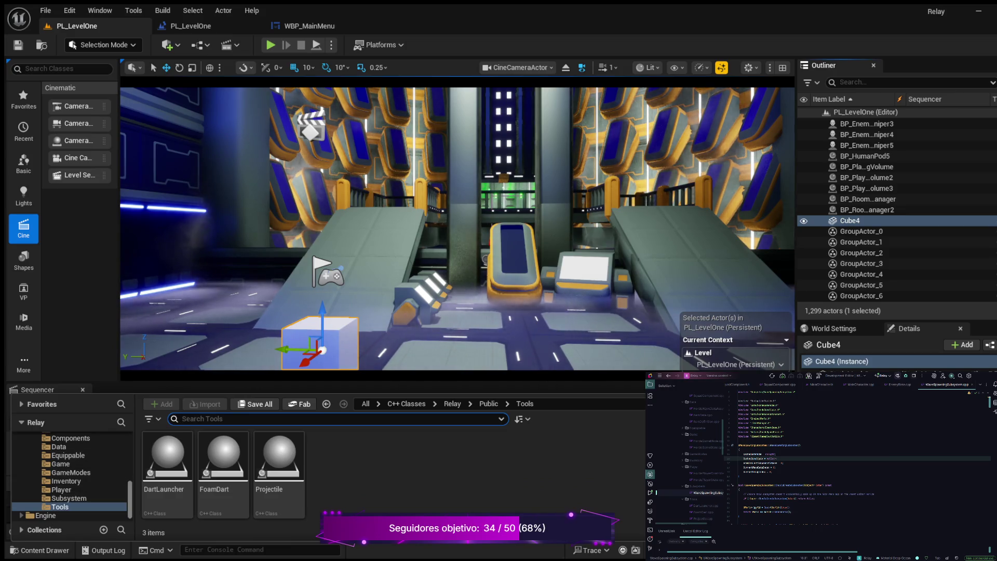
# Step: Browse the Inventory and Components C++ classes, selecting Squad Component, then return to the Maps folder
pyautogui.click(66, 481)
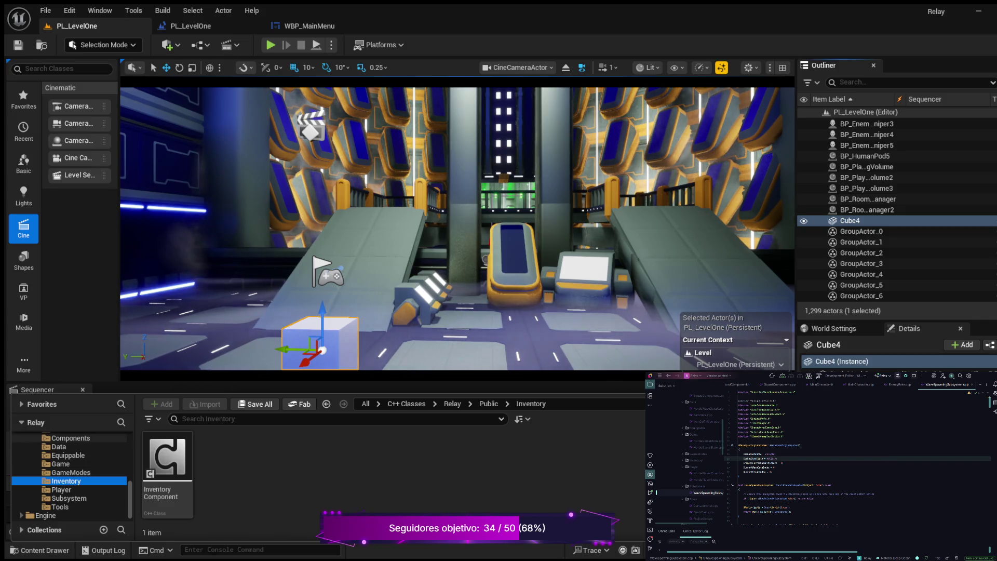
pyautogui.click(71, 438)
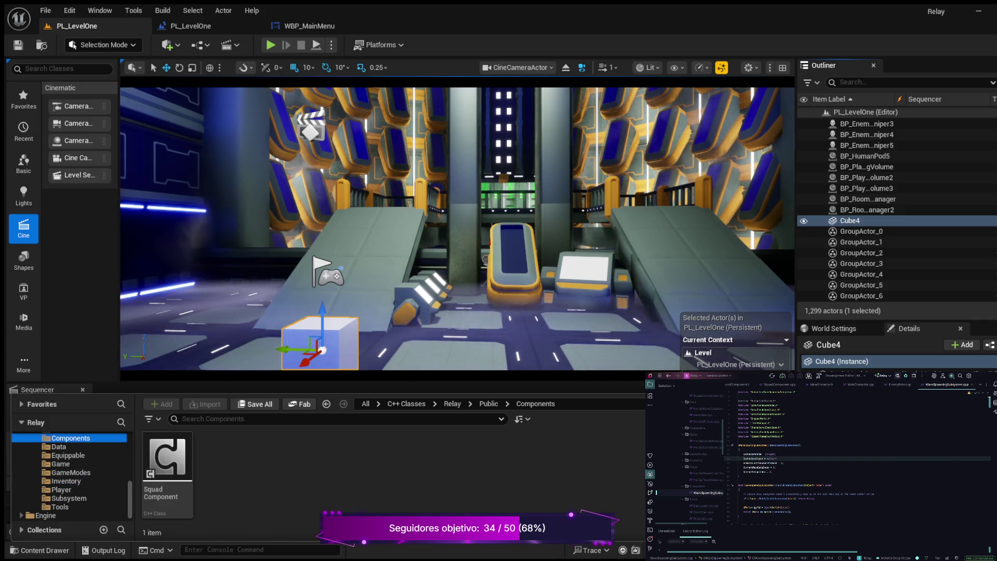
pyautogui.click(167, 468)
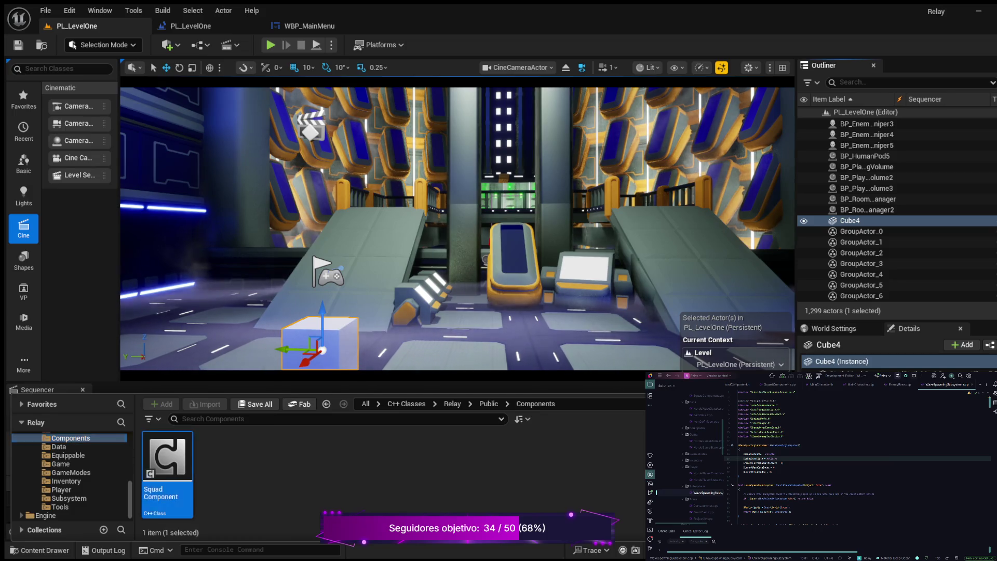
pyautogui.hotkey('ctrl', 'space')
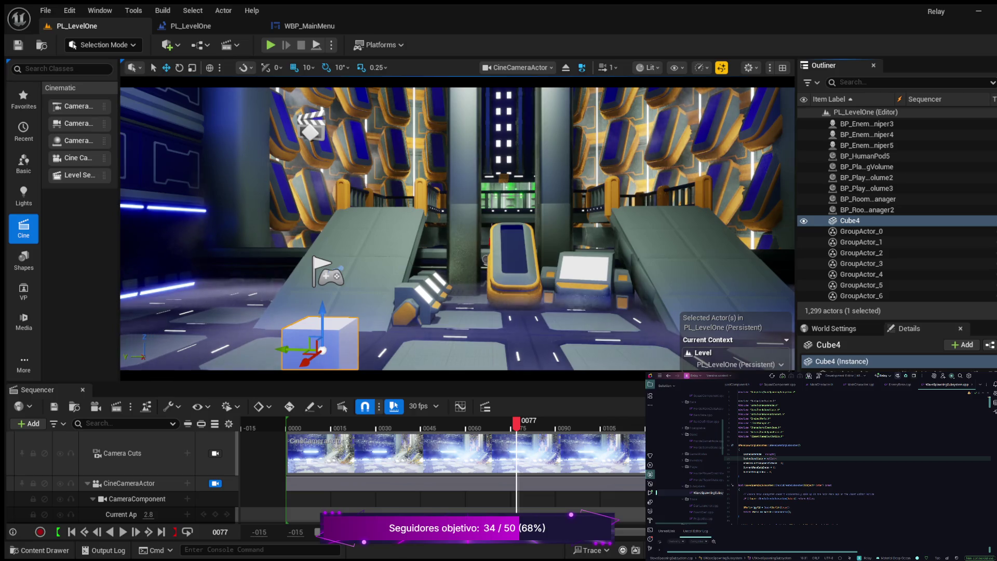
pyautogui.click(42, 550)
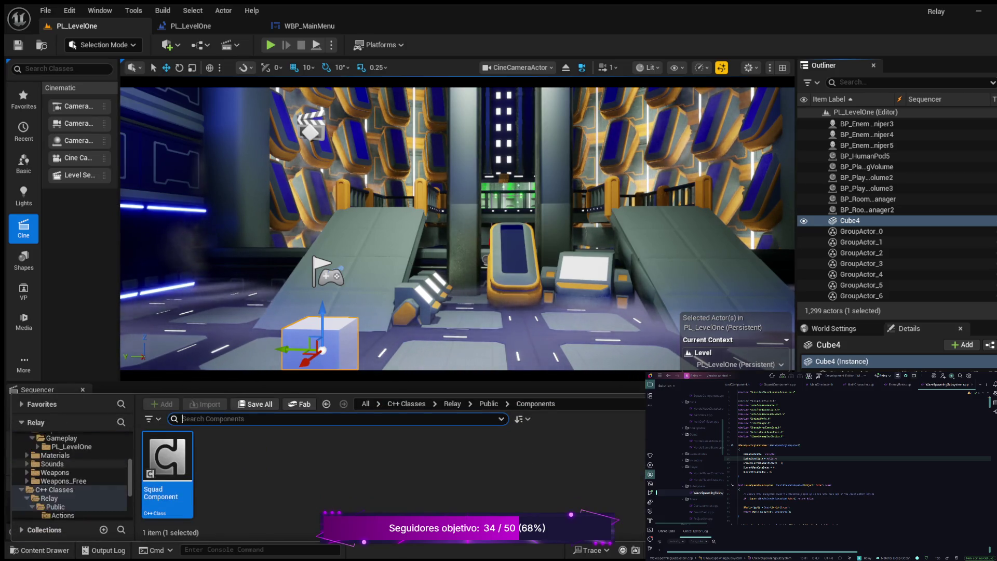
pyautogui.scroll(10, 70, 475)
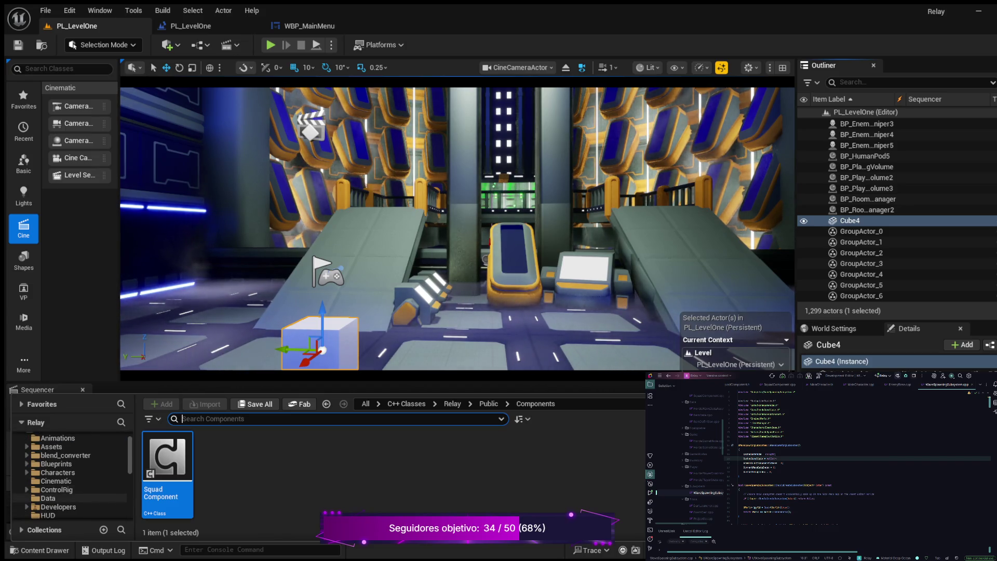
pyautogui.scroll(-2, 68, 475)
# Step: Open the Lvl_Prototype level from the Maps folder
pyautogui.click(50, 498)
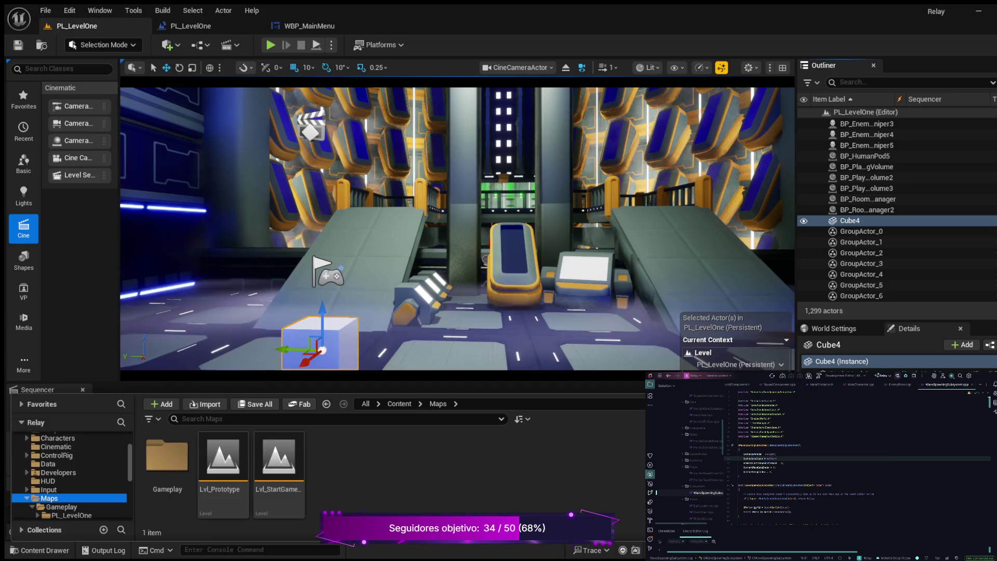
pyautogui.click(223, 462)
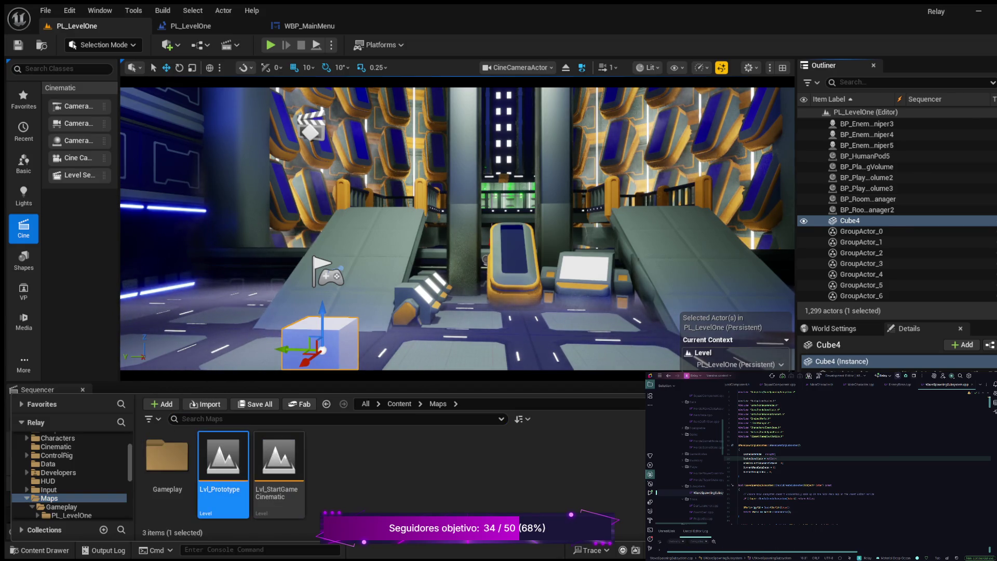
pyautogui.doubleClick(223, 462)
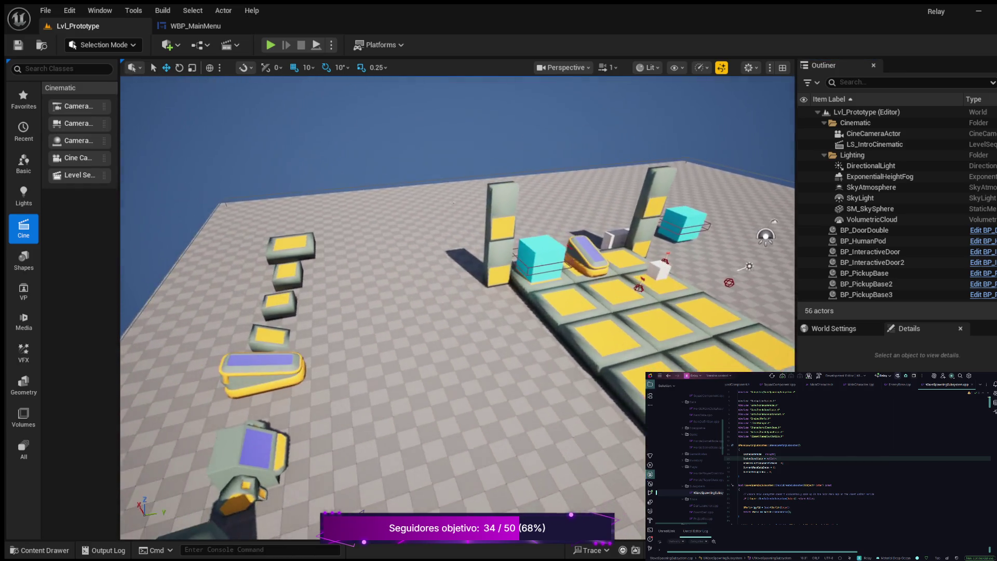
# Step: Inspect the prototype's HordeSpawnPoint and BP_InteractiveDoor actors by selecting each in turn
pyautogui.scroll(-3, 894, 216)
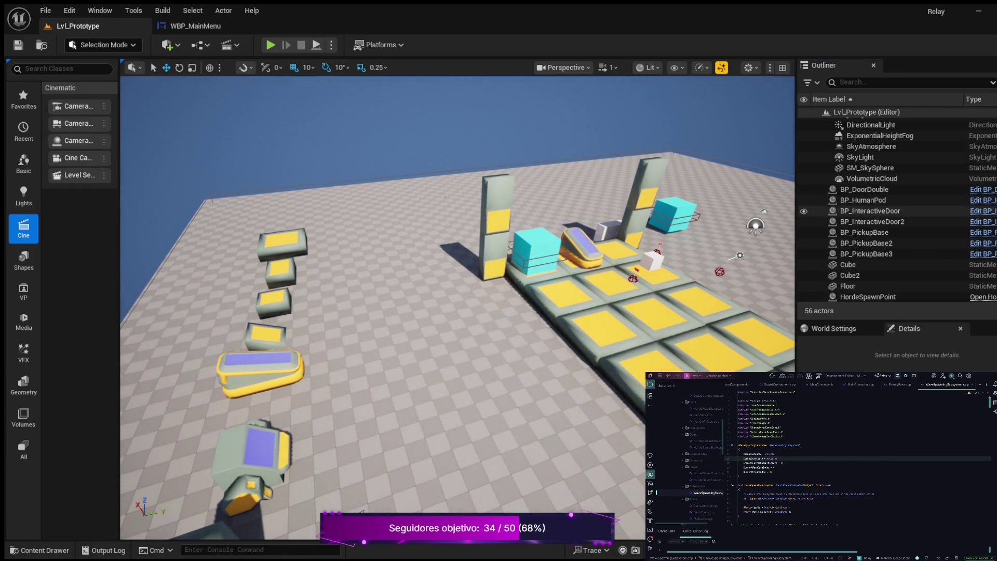
pyautogui.click(872, 273)
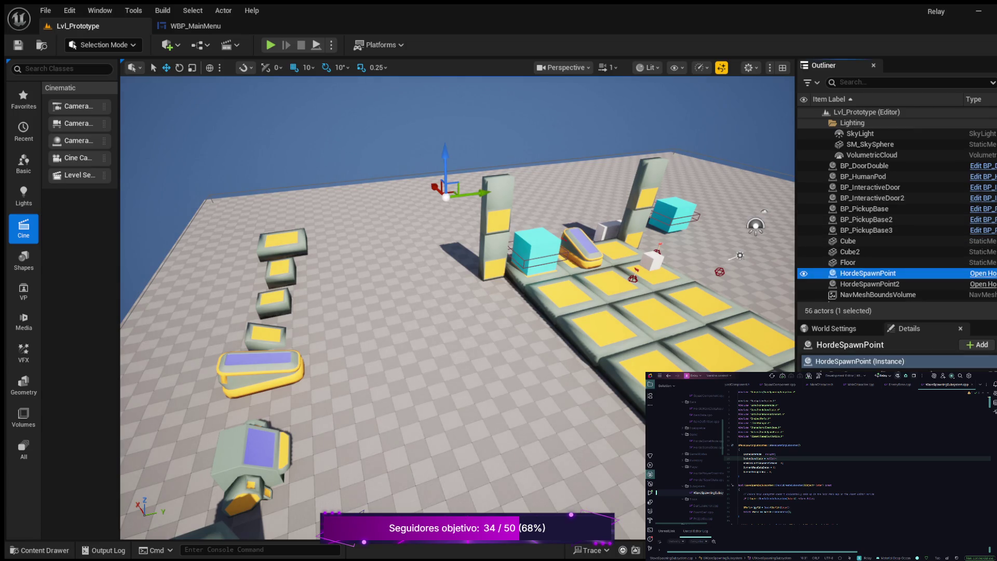
pyautogui.click(535, 249)
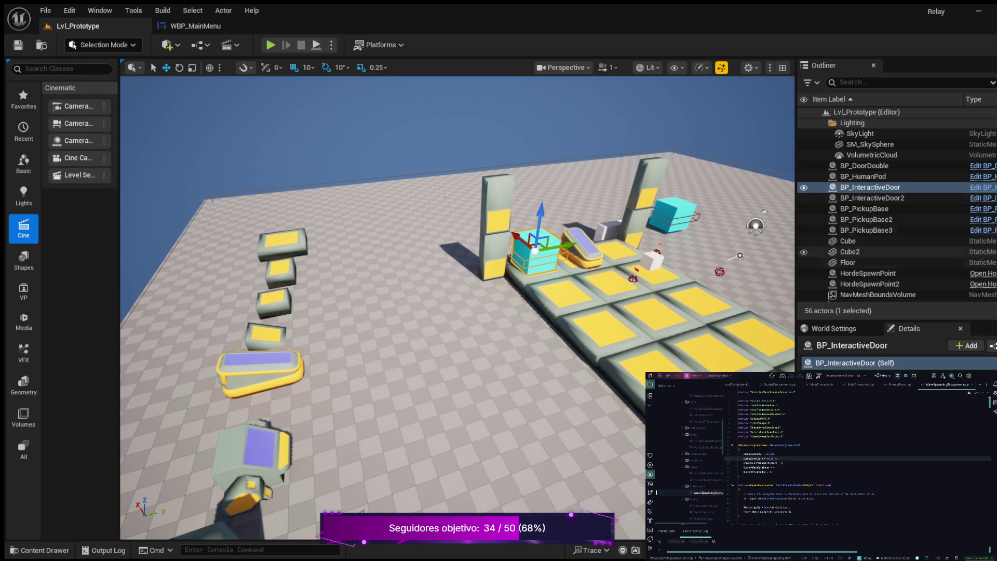
pyautogui.click(867, 273)
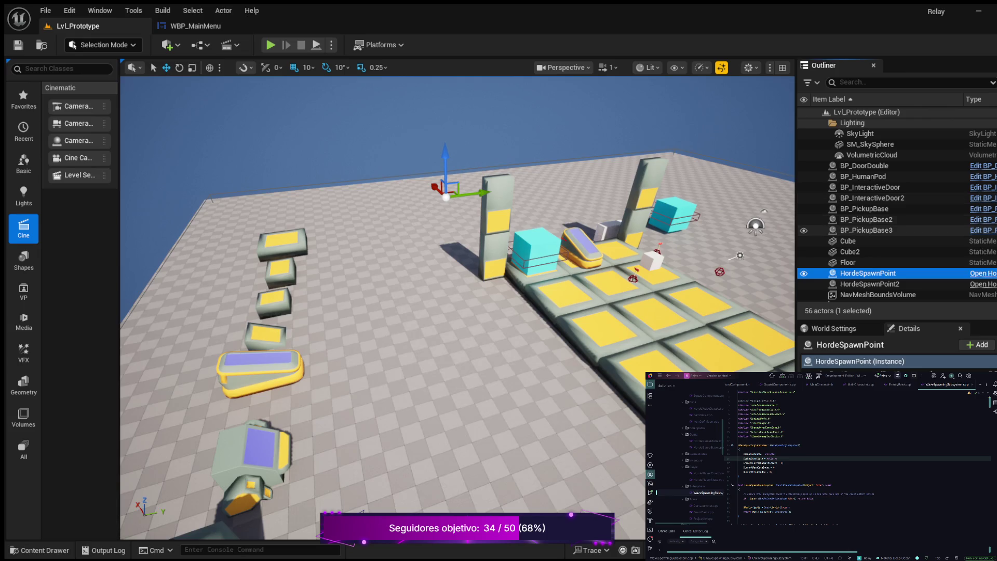
pyautogui.click(533, 252)
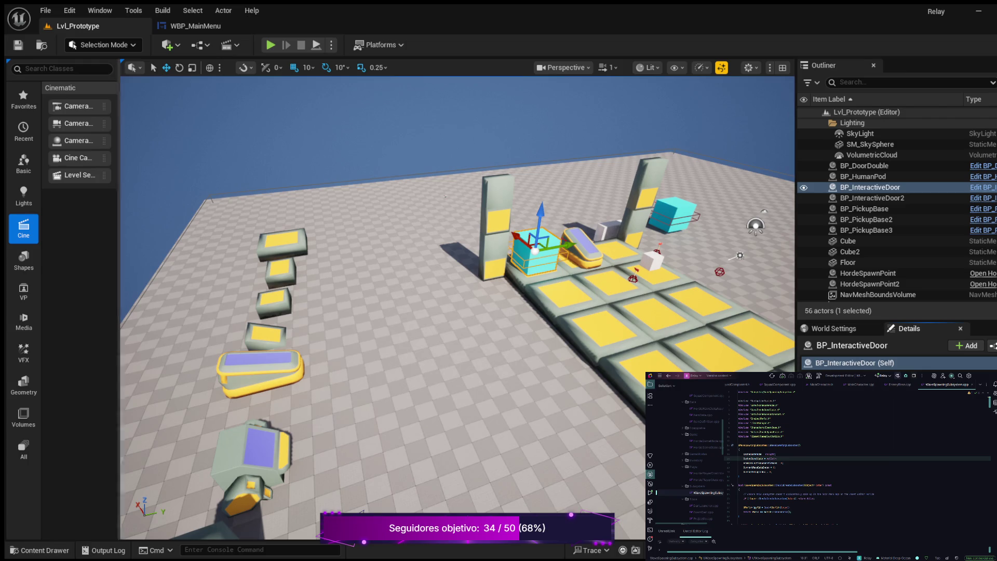
# Step: Reopen PL_LevelOne from Maps > Gameplay
pyautogui.click(39, 550)
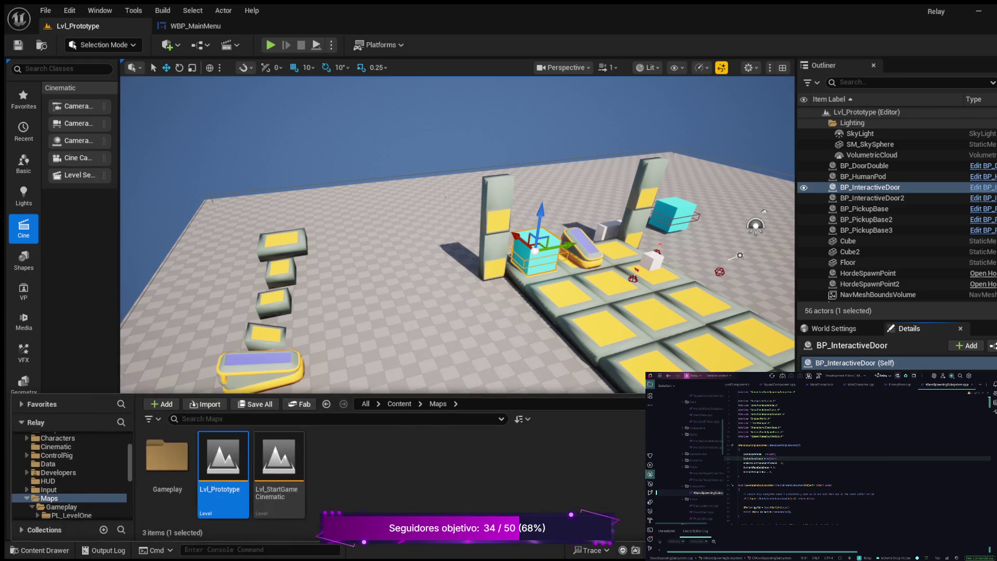
pyautogui.click(72, 498)
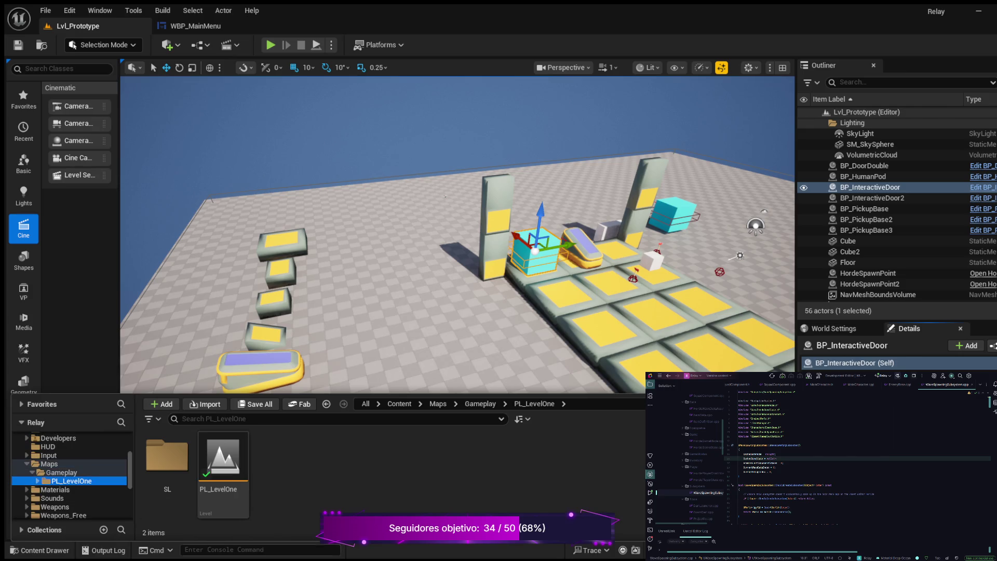
pyautogui.doubleClick(223, 468)
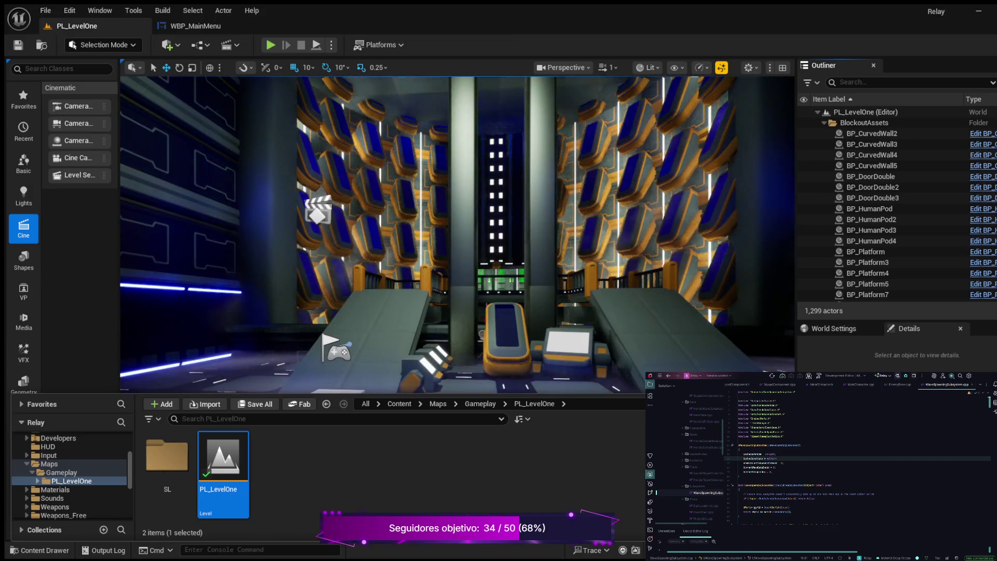
# Step: Browse the Characters, Inventory, Game, Equippable, Data and Components classes to reach Actors with HordeSpawnPoint
pyautogui.scroll(-6, 70, 476)
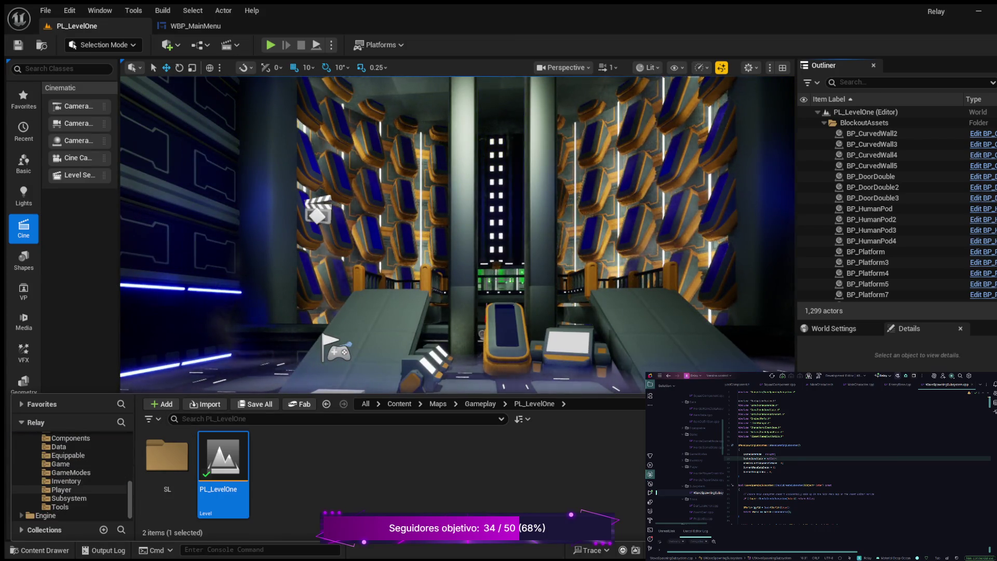
pyautogui.scroll(4, 70, 475)
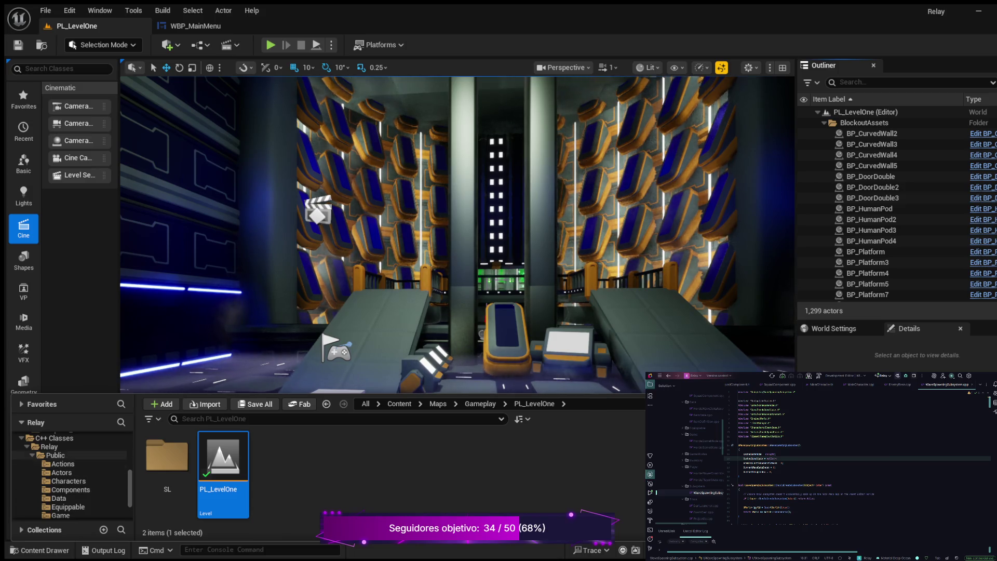
pyautogui.click(68, 481)
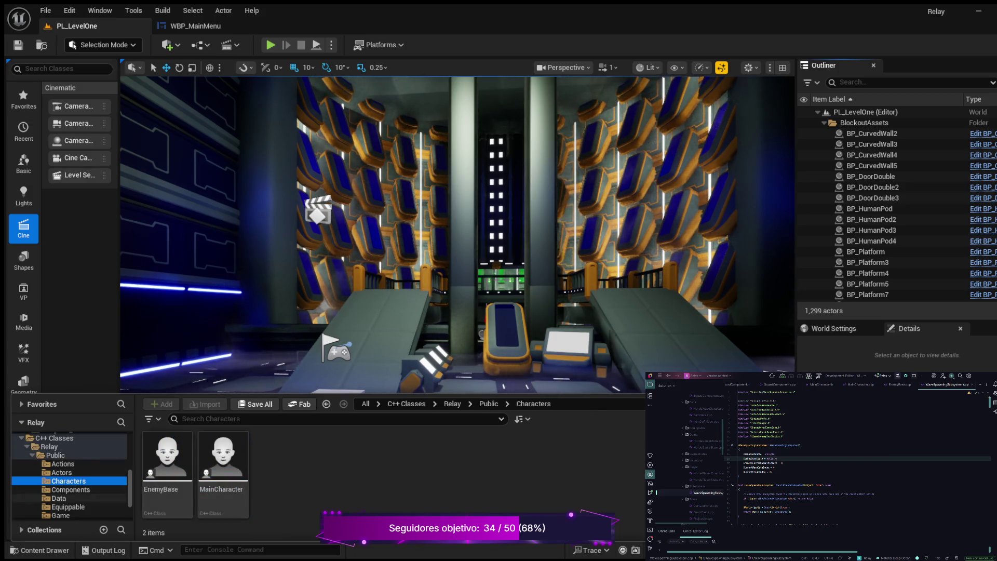
pyautogui.scroll(-2, 68, 490)
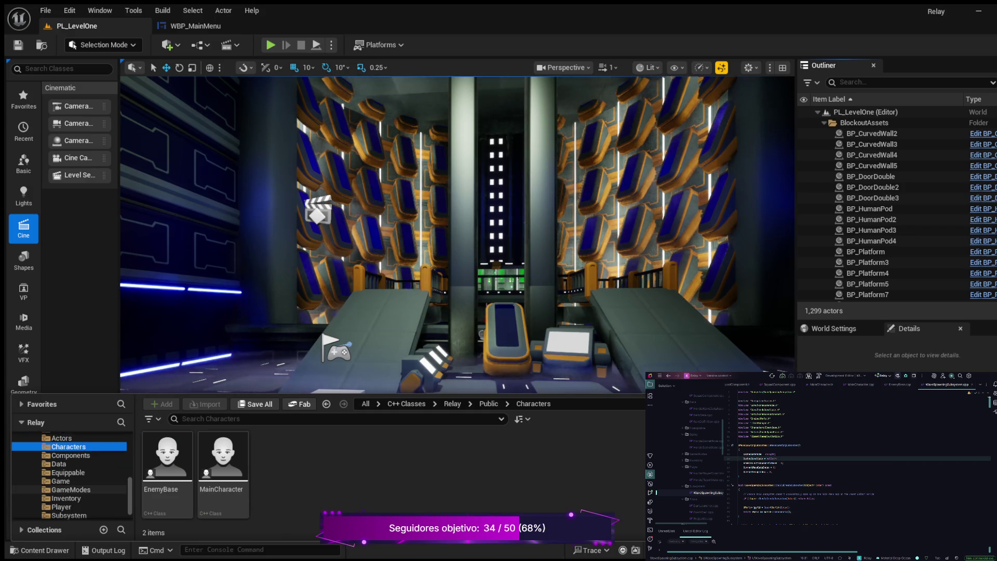
pyautogui.click(66, 498)
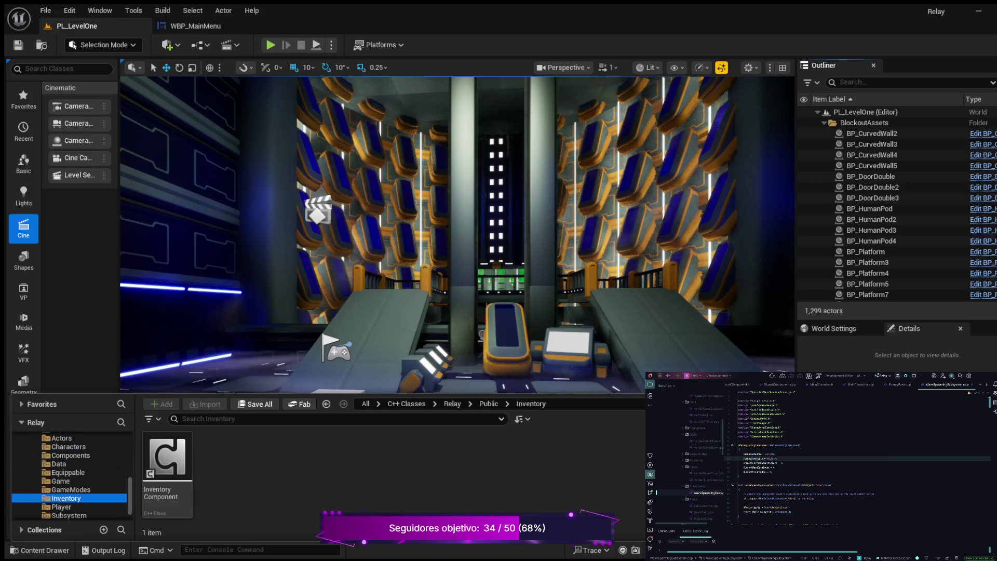
pyautogui.click(60, 481)
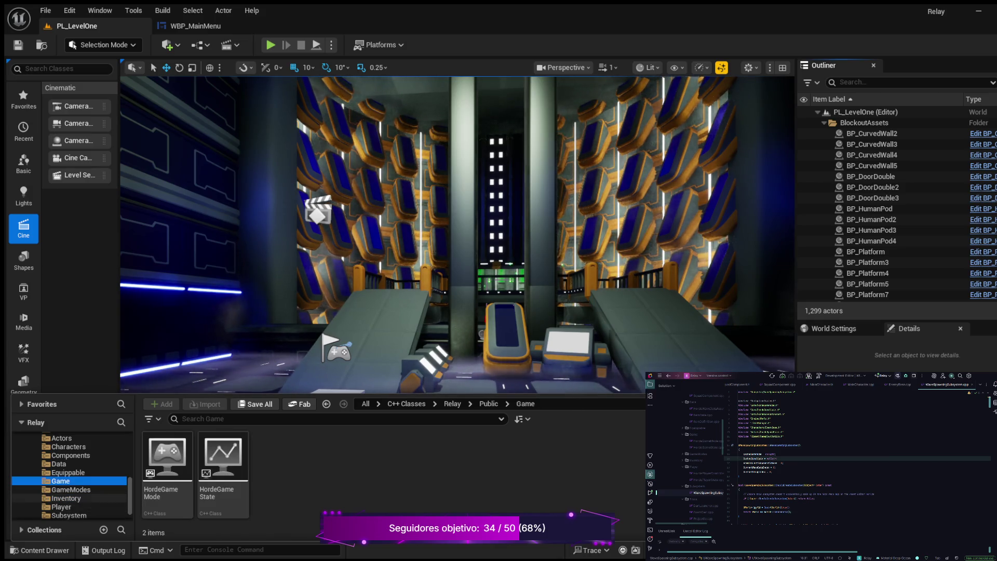
pyautogui.click(68, 473)
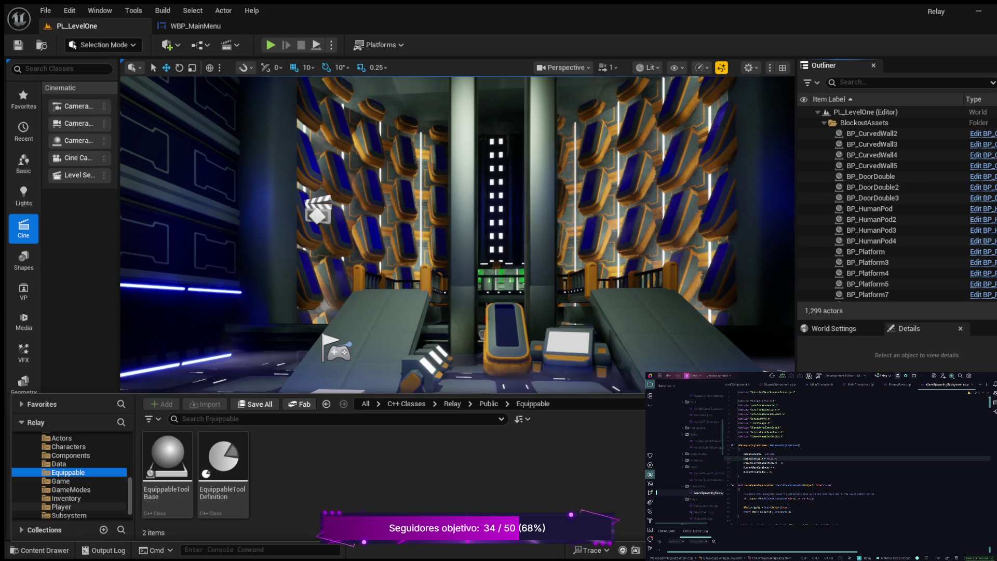
pyautogui.click(59, 464)
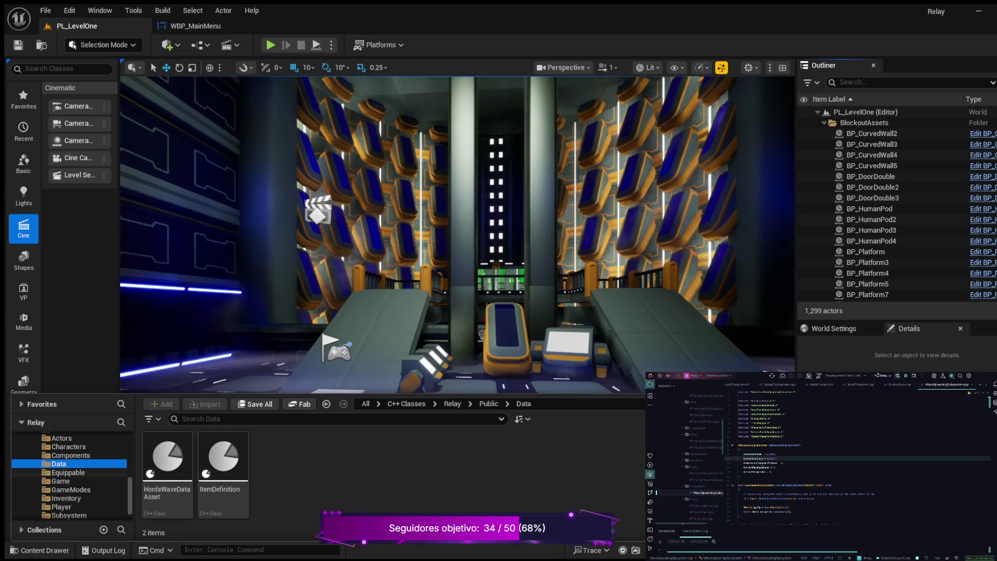
pyautogui.click(70, 455)
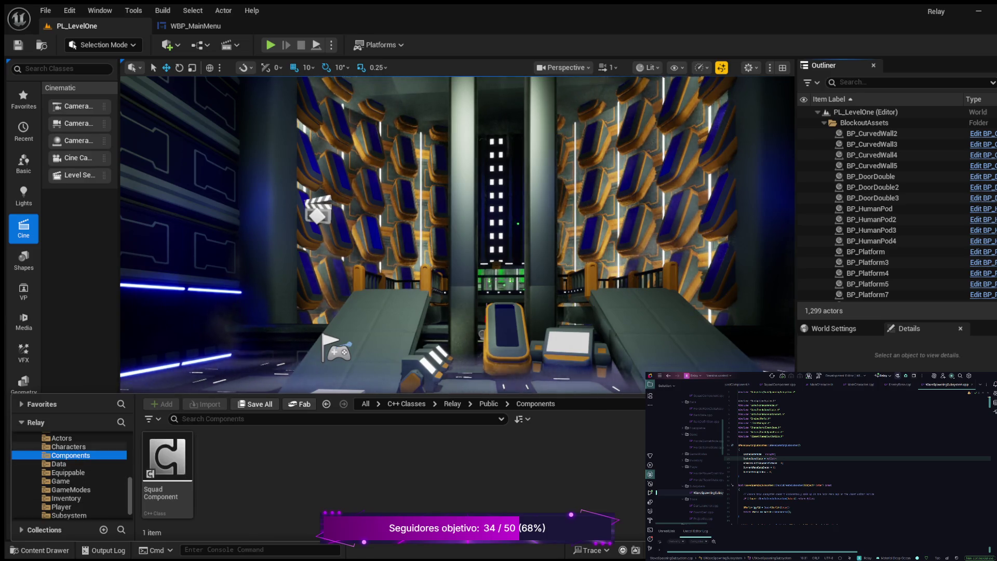
pyautogui.scroll(1, 71, 455)
pyautogui.click(61, 455)
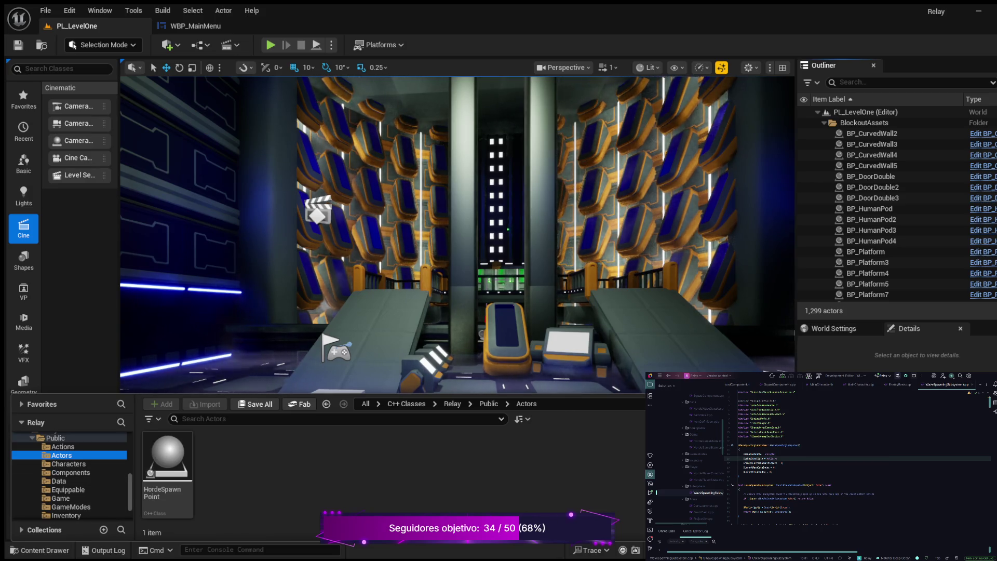
pyautogui.moveTo(457, 260)
pyautogui.mouseDown()
pyautogui.moveTo(457, 244)
pyautogui.moveTo(425, 213)
pyautogui.moveTo(444, 174)
pyautogui.moveTo(219, 183)
pyautogui.moveTo(312, 180)
pyautogui.mouseUp()
# Step: Fly the view over the platform facing the green-lit room and show the Actors classes with HordeSpawnPoint
pyautogui.press('w')
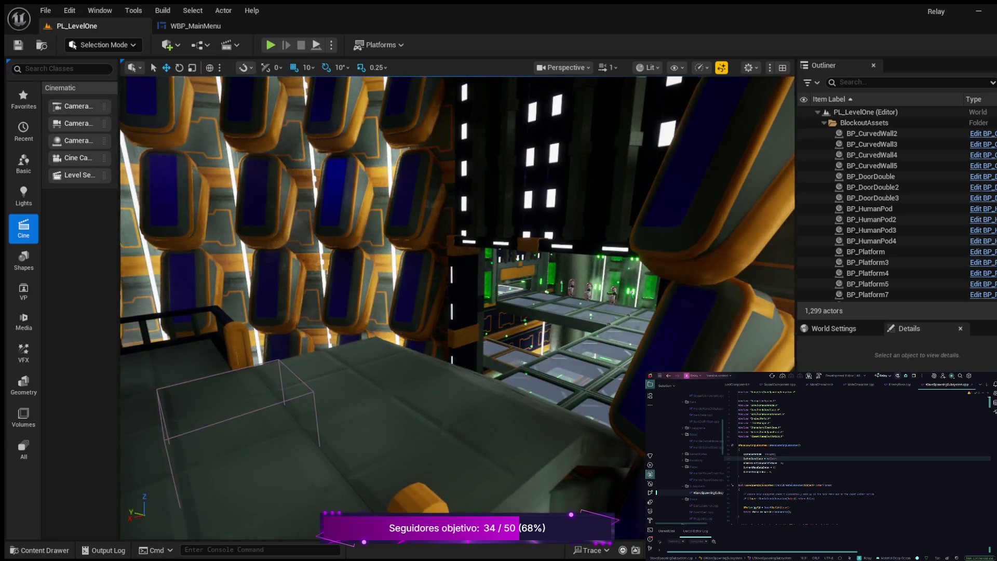
pyautogui.moveTo(311, 180)
pyautogui.mouseDown()
pyautogui.moveTo(364, 175)
pyautogui.moveTo(327, 159)
pyautogui.moveTo(331, 122)
pyautogui.moveTo(306, 140)
pyautogui.moveTo(318, 172)
pyautogui.moveTo(341, 185)
pyautogui.mouseUp()
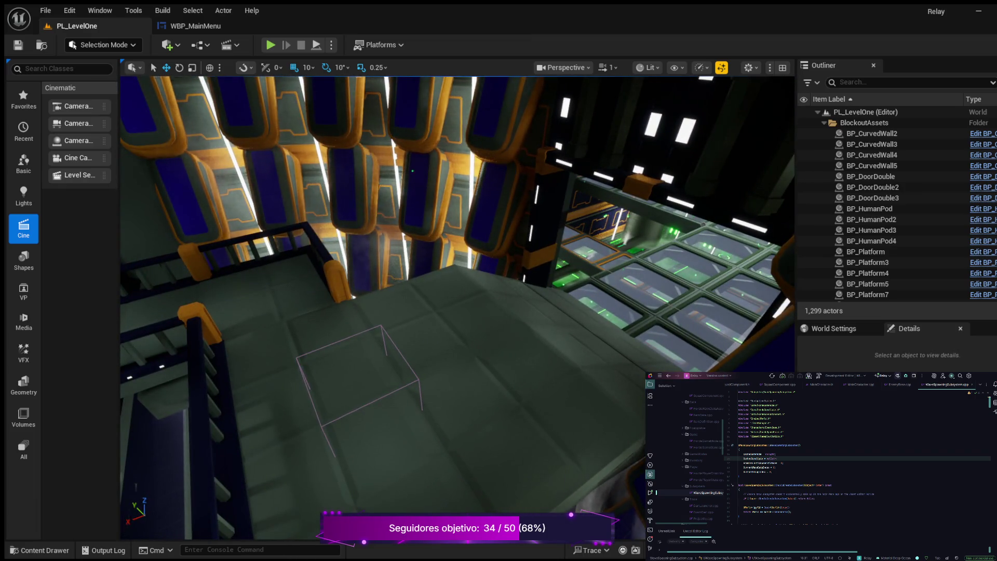
pyautogui.hotkey('ctrl', 'space')
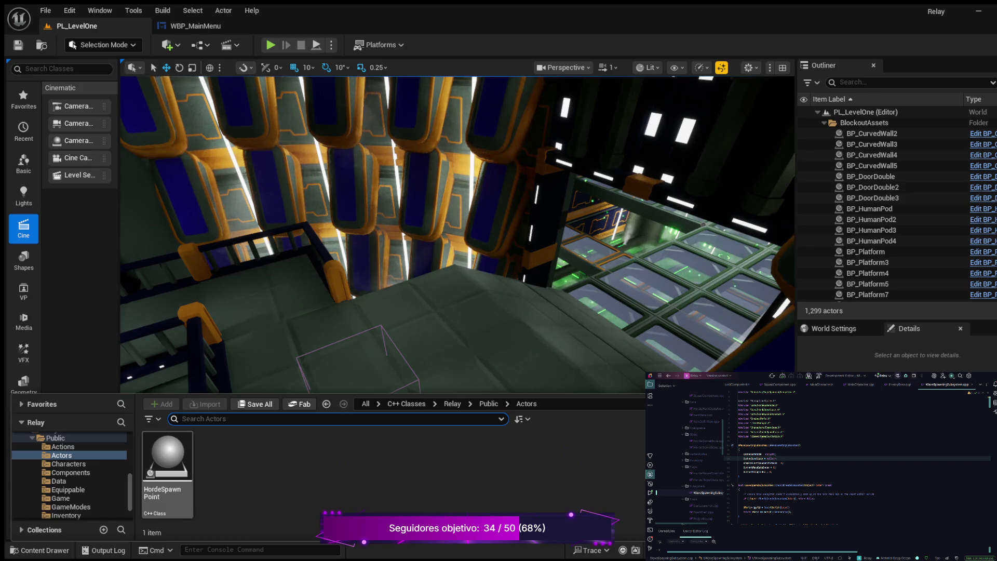
# Step: Drag a HordeSpawnPoint onto the glass-floored platform, then slide and lower it toward the green-lit room
pyautogui.moveTo(167, 457)
pyautogui.mouseDown()
pyautogui.moveTo(433, 346)
pyautogui.moveTo(518, 370)
pyautogui.moveTo(522, 296)
pyautogui.mouseUp()
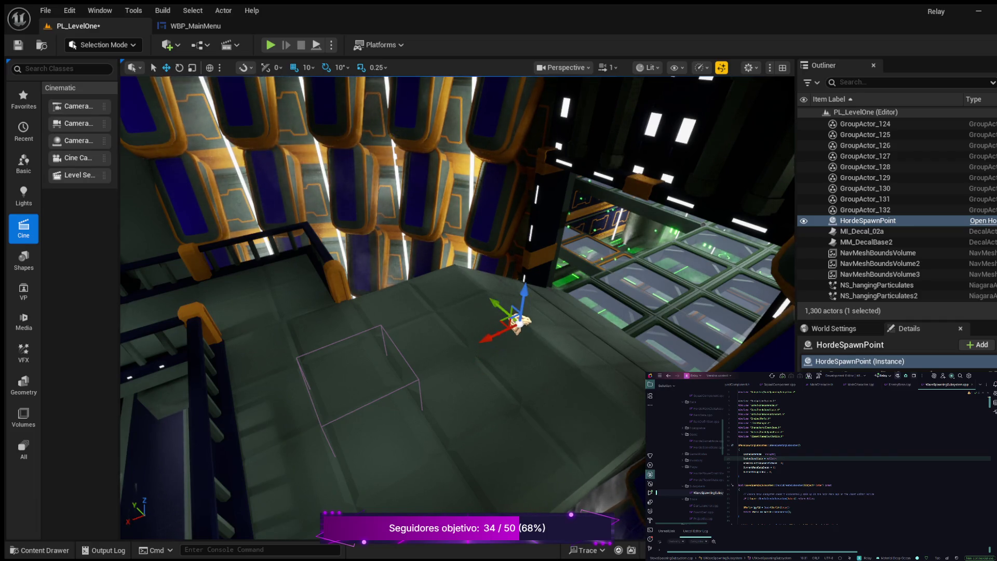
pyautogui.moveTo(484, 341); pyautogui.dragTo(572, 306)
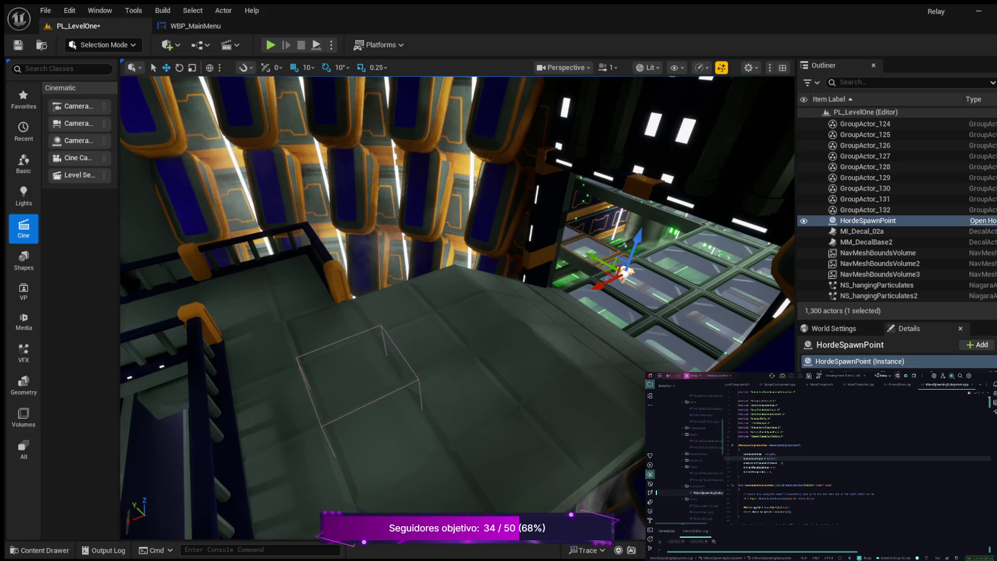
pyautogui.press('w')
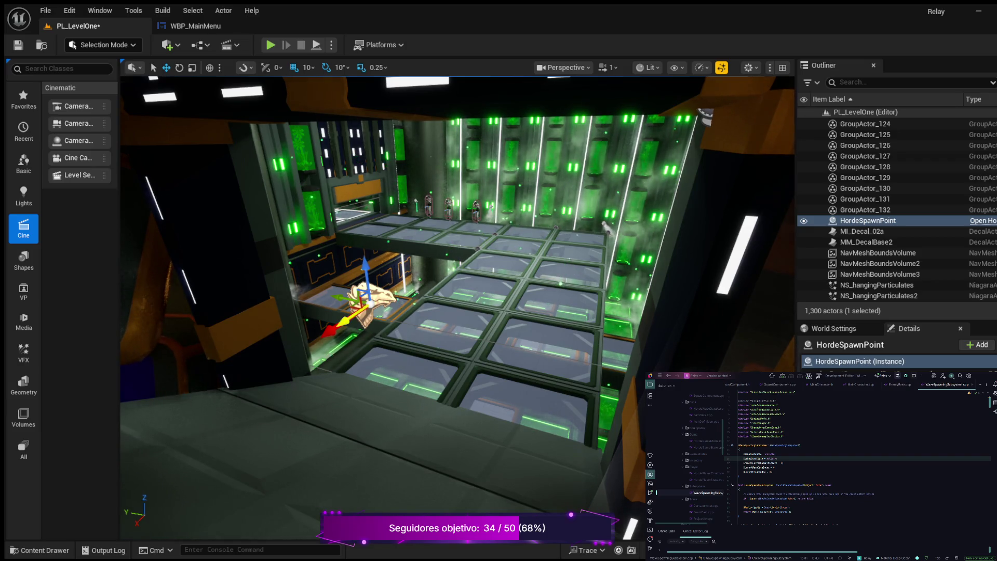
pyautogui.moveTo(366, 259); pyautogui.dragTo(369, 284)
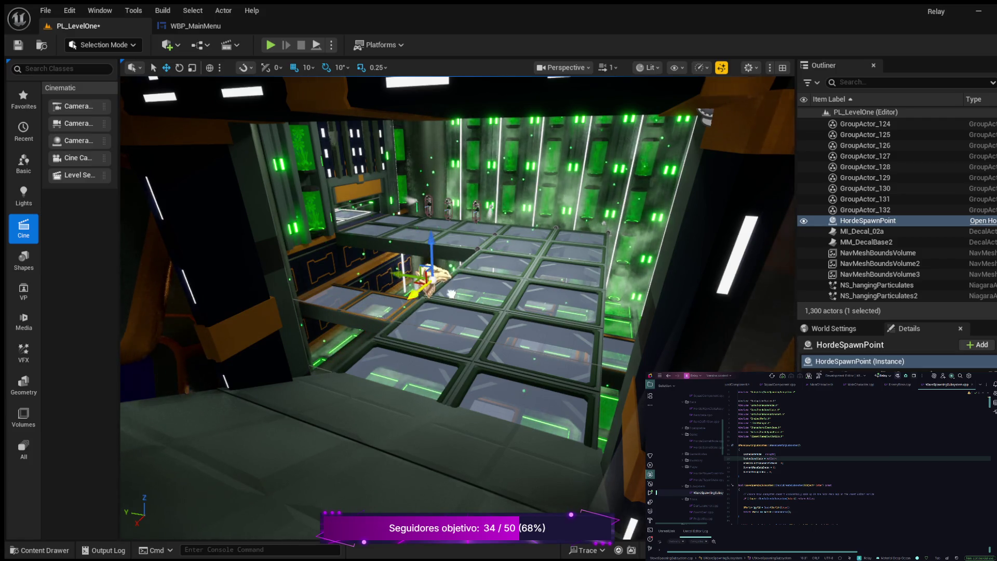
pyautogui.press('f')
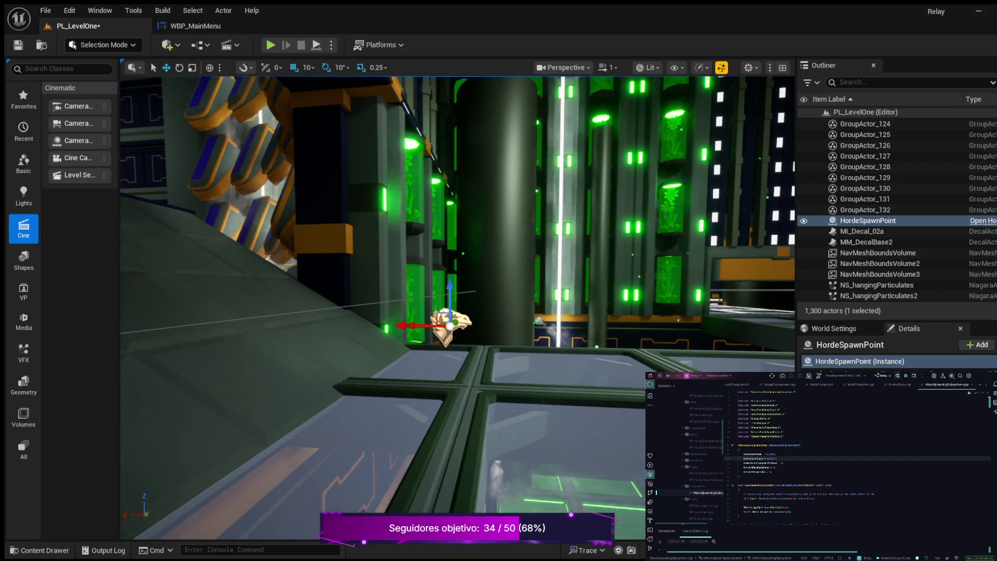
pyautogui.moveTo(451, 290)
pyautogui.mouseDown()
pyautogui.moveTo(445, 313)
pyautogui.moveTo(503, 370)
pyautogui.moveTo(587, 370)
pyautogui.mouseUp()
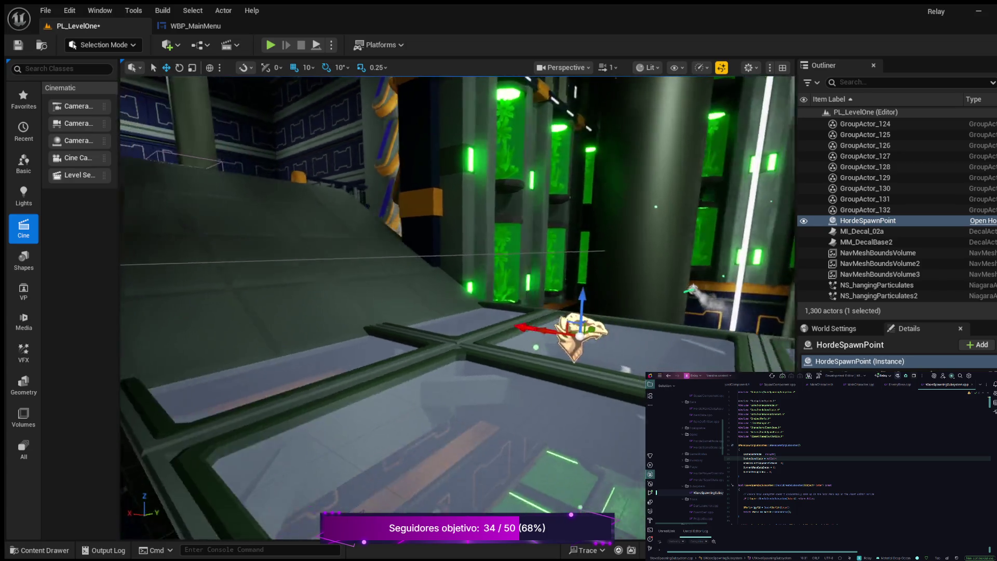
pyautogui.moveTo(520, 374)
pyautogui.mouseDown()
pyautogui.moveTo(597, 374)
pyautogui.moveTo(579, 379)
pyautogui.moveTo(641, 389)
pyautogui.mouseUp()
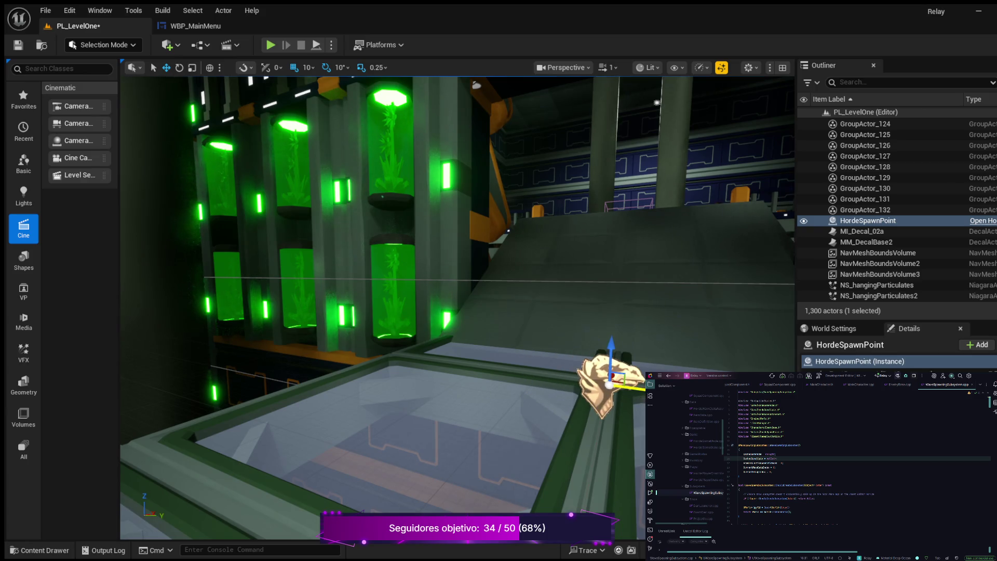
pyautogui.press('f')
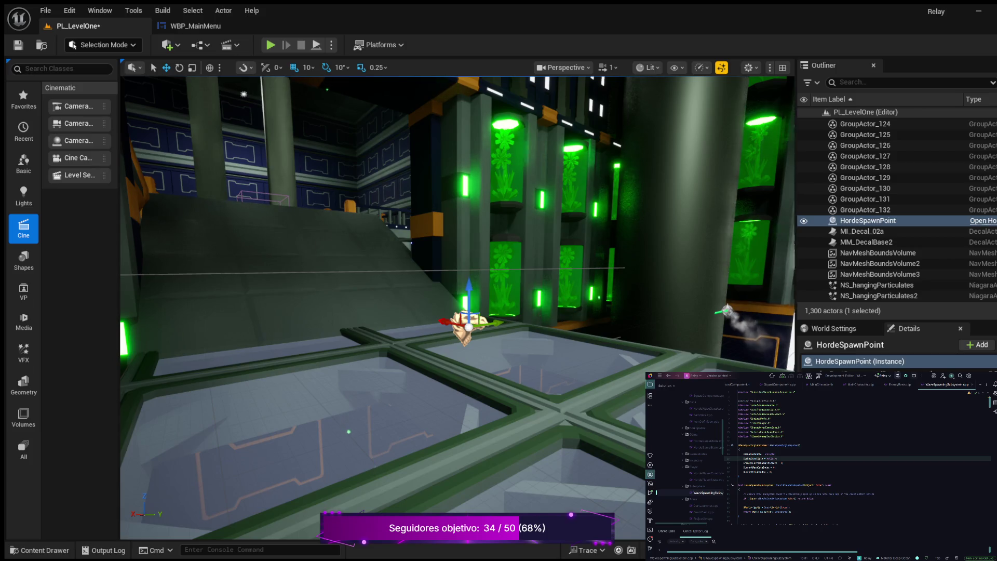
pyautogui.moveTo(457, 307)
pyautogui.mouseDown()
pyautogui.moveTo(437, 317)
pyautogui.moveTo(499, 296)
pyautogui.moveTo(436, 306)
pyautogui.moveTo(489, 303)
pyautogui.mouseUp()
# Step: Browse to Content/Blueprints/Tools and drag BP_InteractiveDoor onto the floor beside the railing
pyautogui.hotkey('ctrl', 'b')
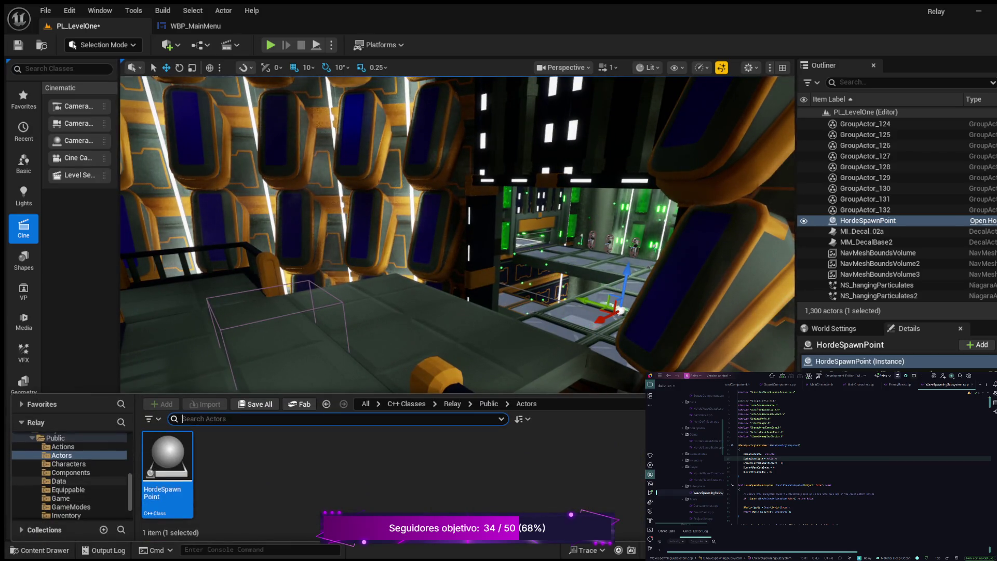
pyautogui.click(59, 481)
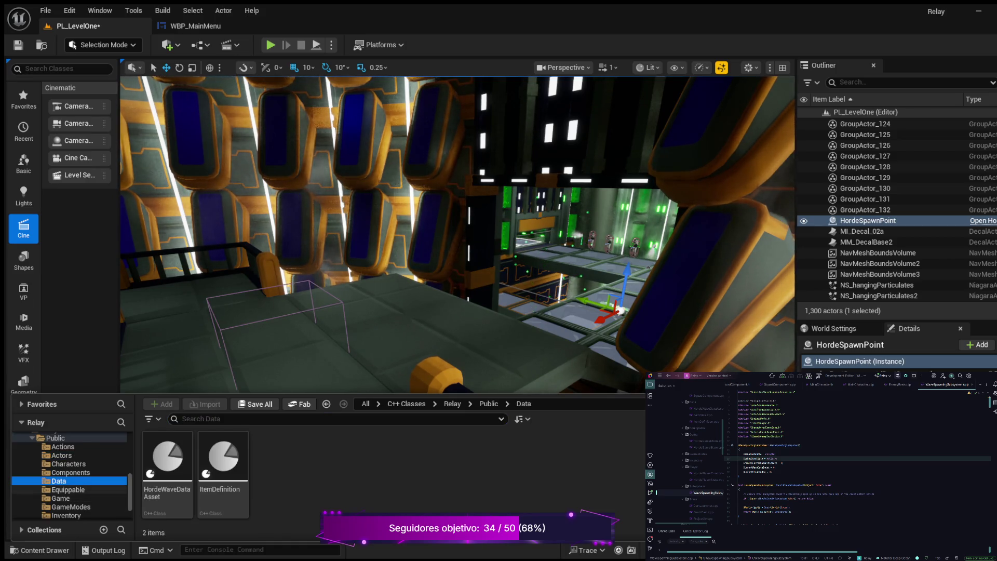
pyautogui.scroll(-5, 70, 481)
pyautogui.scroll(5, 70, 481)
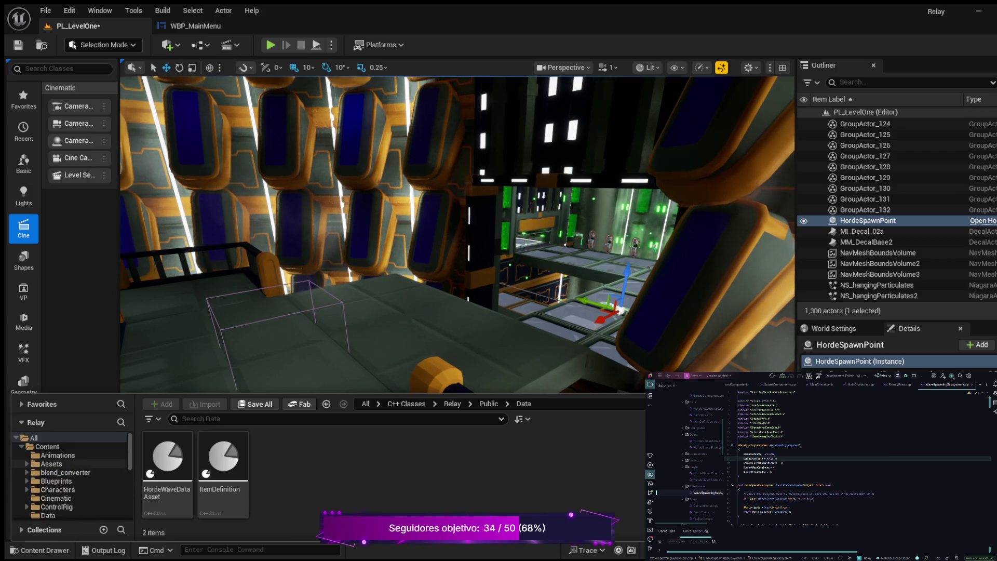
pyautogui.click(56, 481)
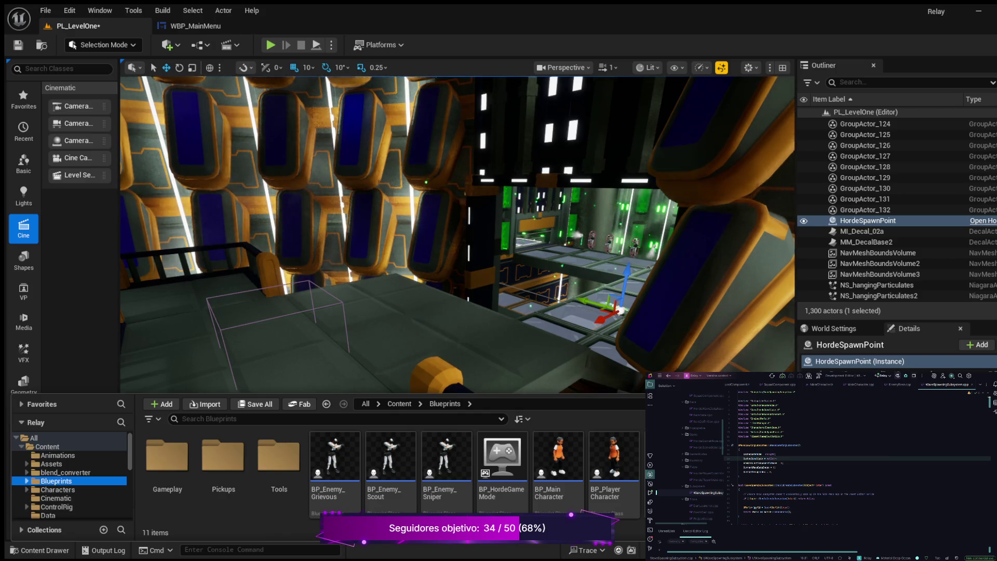
pyautogui.click(26, 481)
pyautogui.click(58, 498)
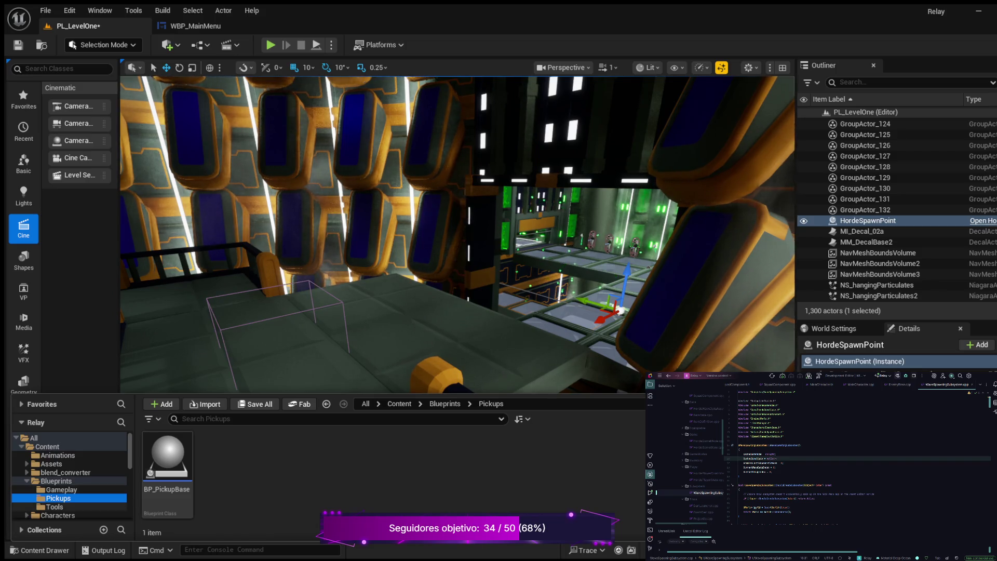
pyautogui.click(54, 507)
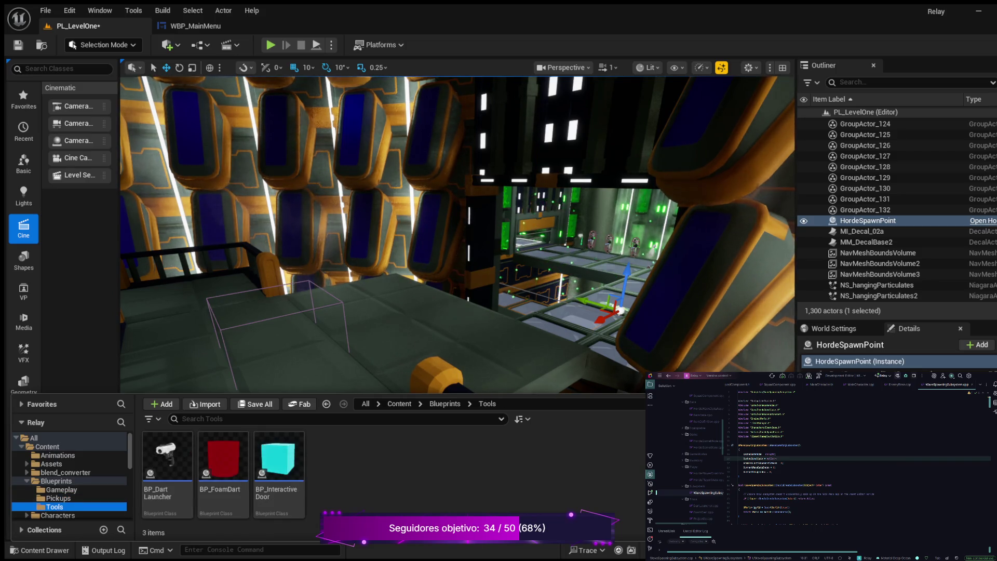
pyautogui.click(279, 465)
pyautogui.moveTo(279, 465)
pyautogui.mouseDown()
pyautogui.moveTo(378, 311)
pyautogui.moveTo(453, 307)
pyautogui.moveTo(453, 229)
pyautogui.moveTo(308, 296)
pyautogui.moveTo(125, 328)
pyautogui.mouseUp()
# Step: Frame the BP_InteractiveDoor, lower it onto the floor, and save PL_LevelOne
pyautogui.press('f')
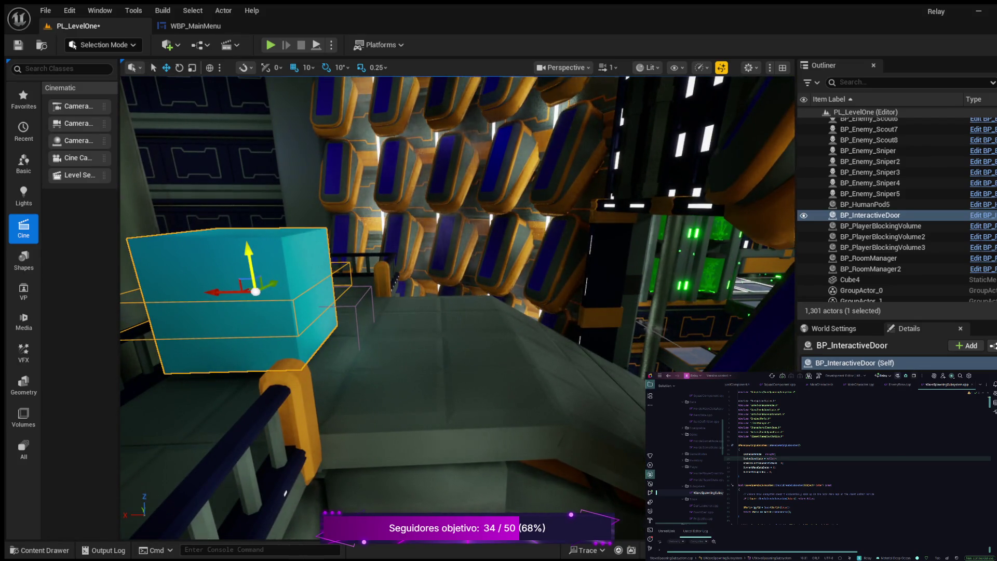
pyautogui.moveTo(252, 254)
pyautogui.mouseDown()
pyautogui.moveTo(244, 270)
pyautogui.moveTo(247, 262)
pyautogui.mouseUp()
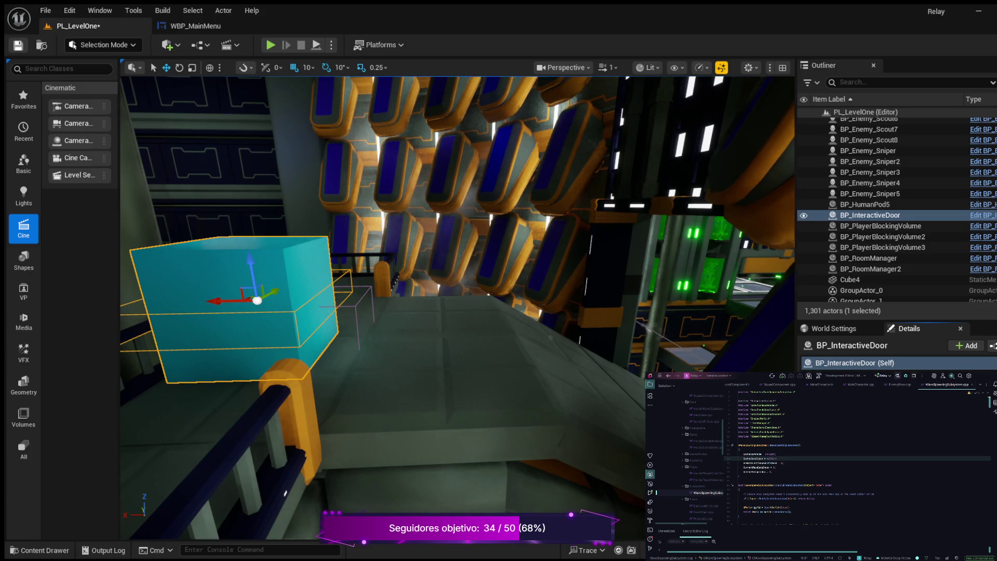
pyautogui.hotkey('ctrl', 's')
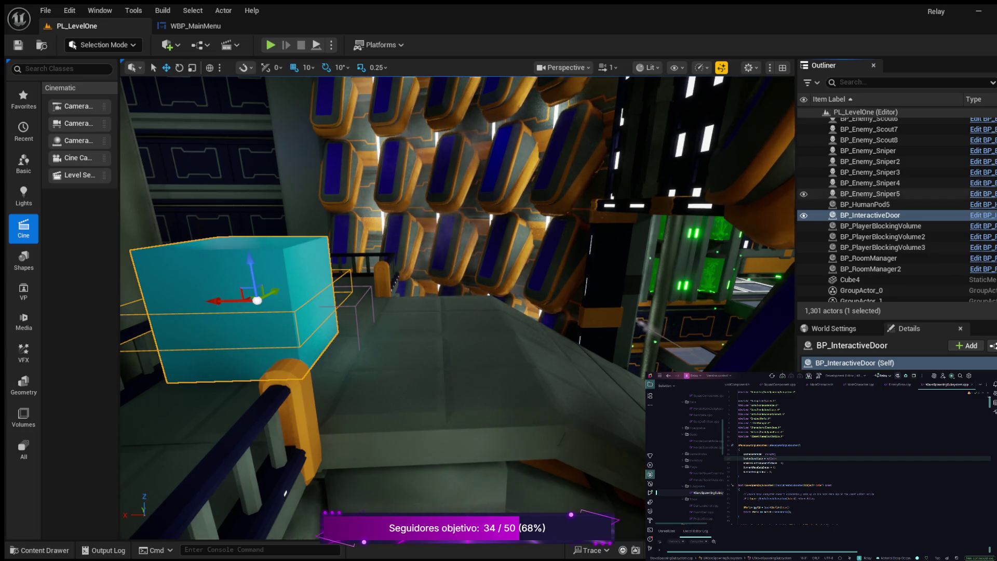
# Step: Collapse the BlockoutAssets and Cinematic folders in the Outliner
pyautogui.scroll(10, 893, 208)
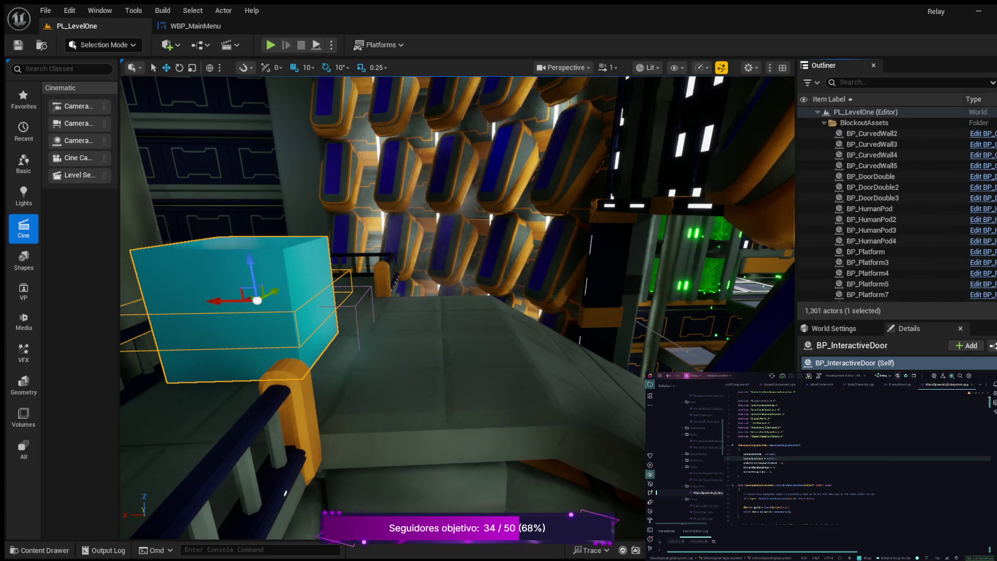
pyautogui.click(824, 123)
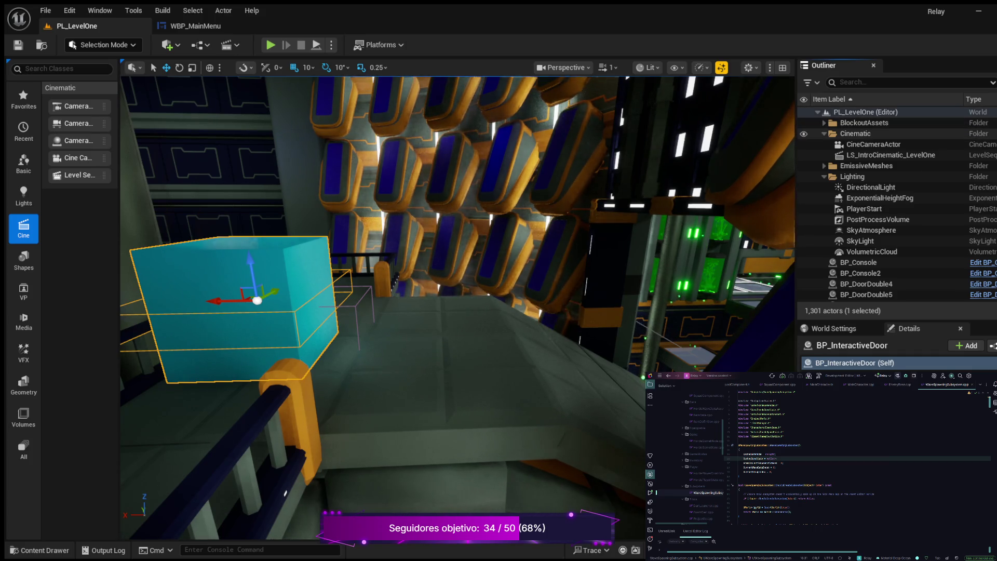
pyautogui.click(824, 134)
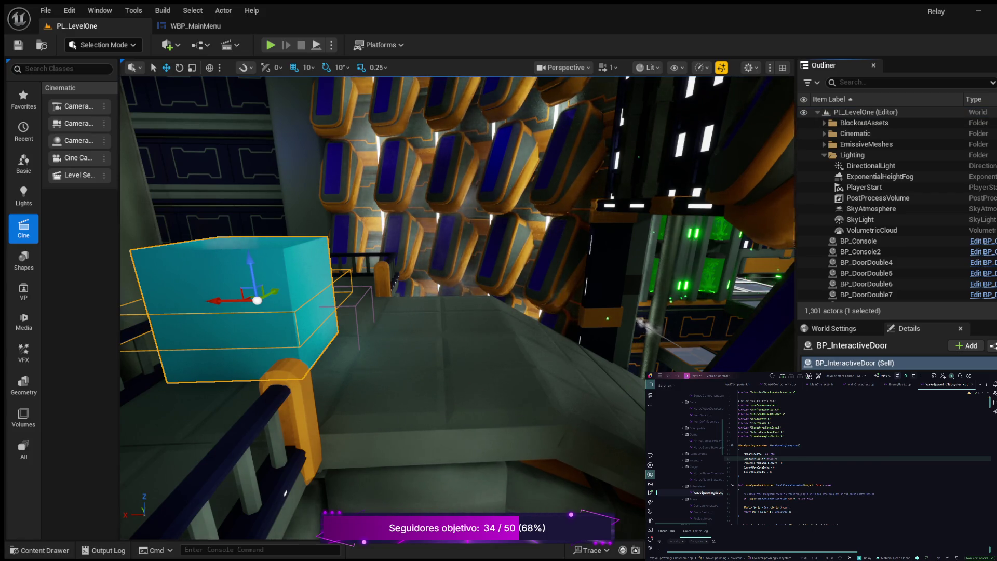
# Step: Create a folder under the PL_LevelOne root and name it WaveSpawner
pyautogui.click(868, 112)
pyautogui.rightClick(868, 112)
pyautogui.click(893, 127)
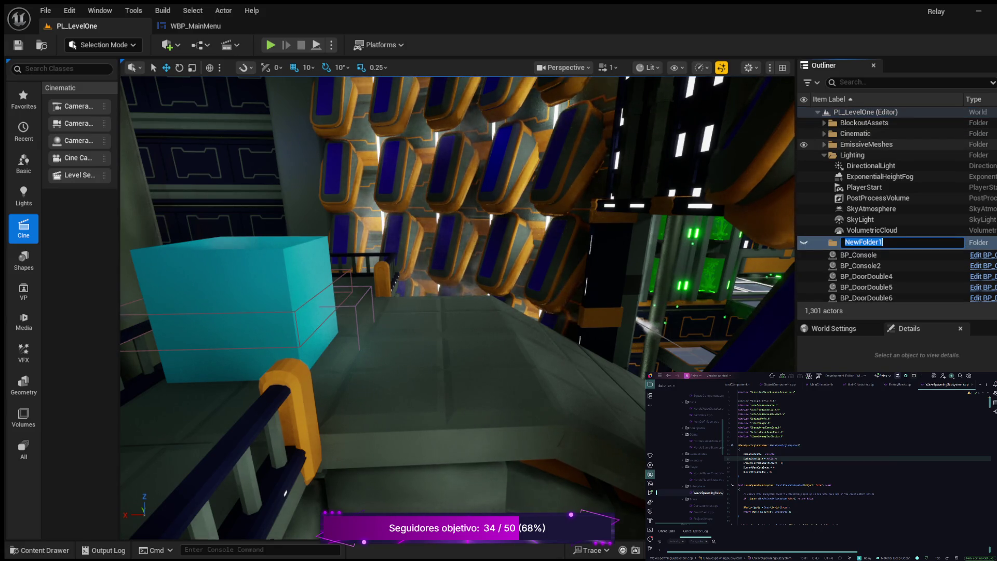
pyautogui.write('W')
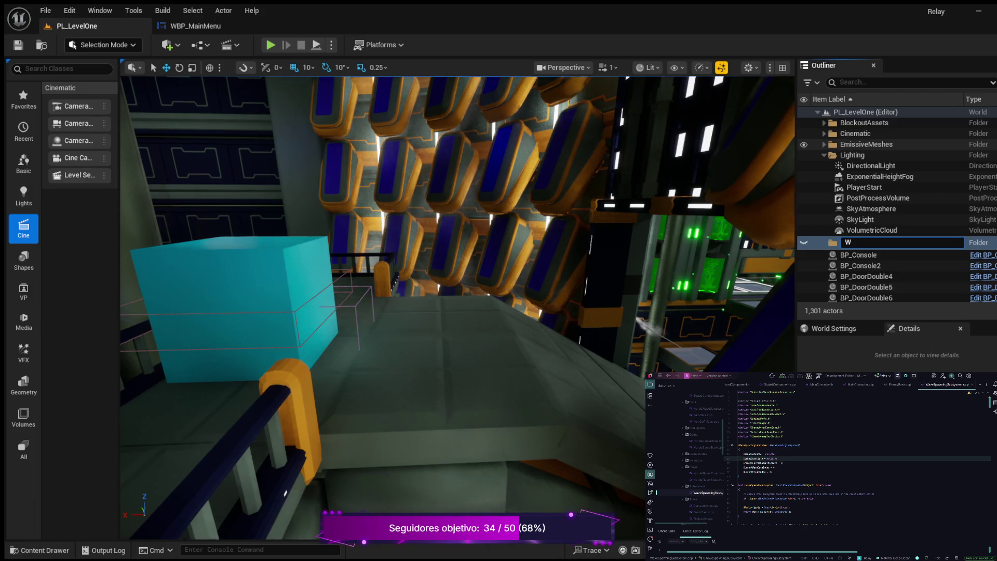
pyautogui.write('aveS')
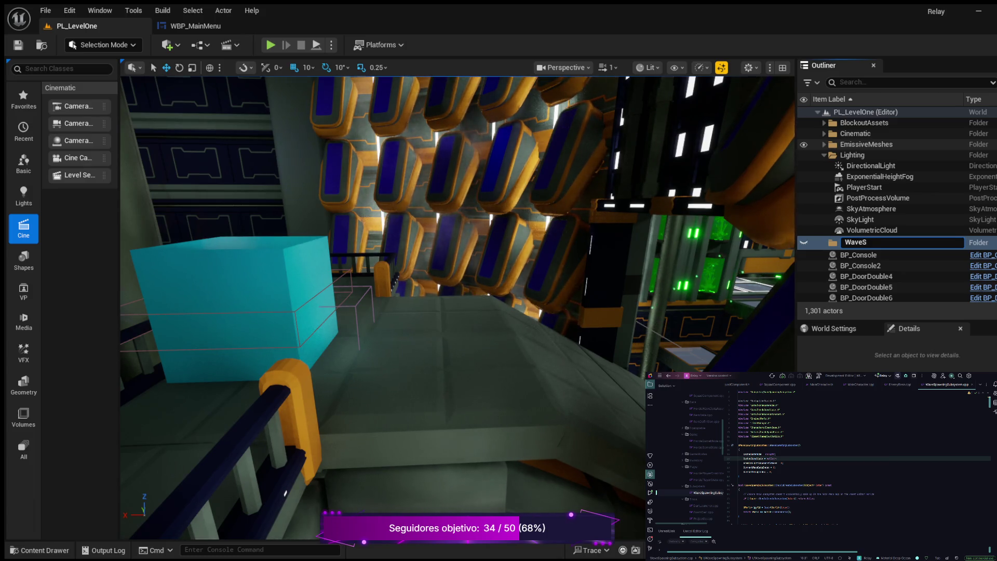
pyautogui.write('pa')
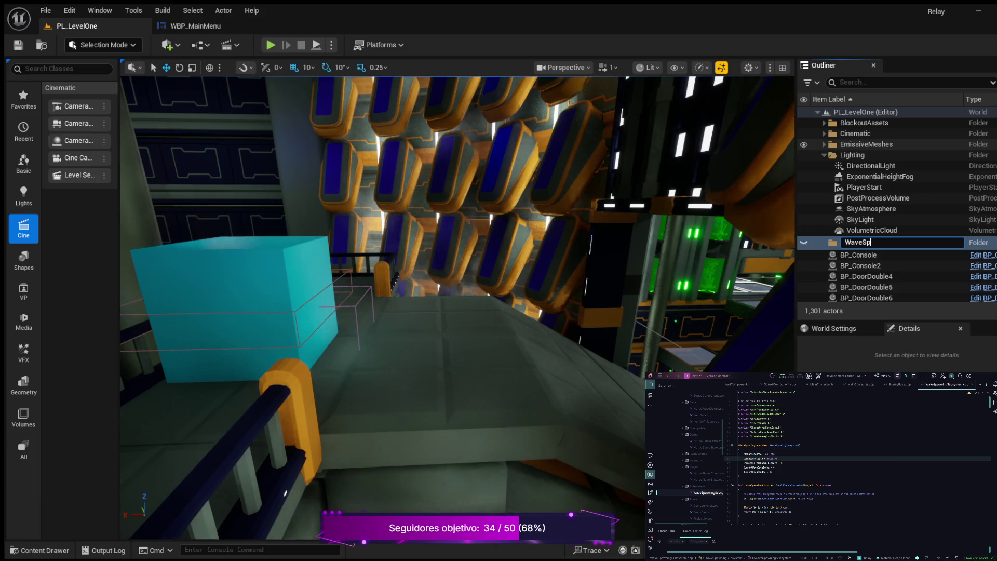
pyautogui.write('wn')
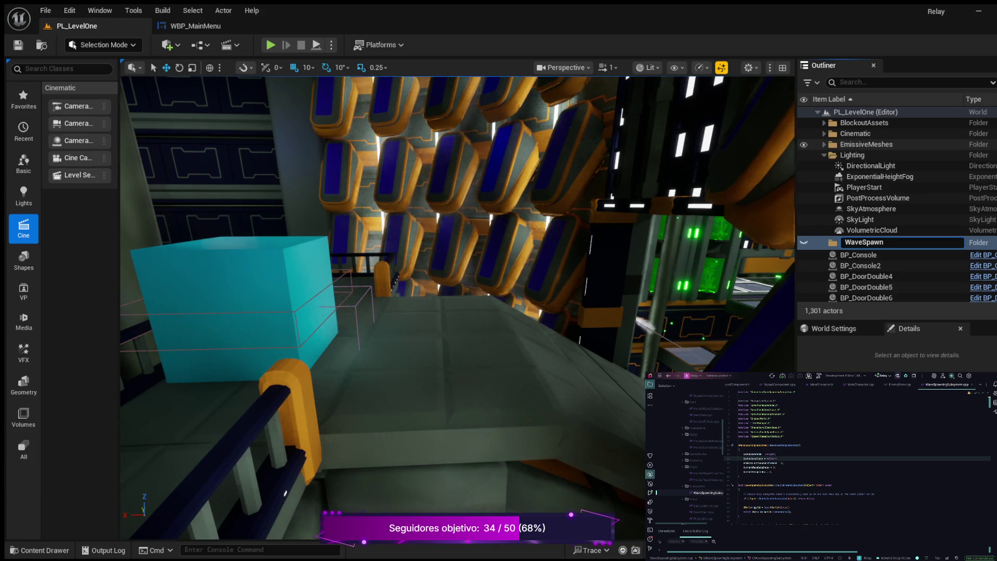
pyautogui.write('er')
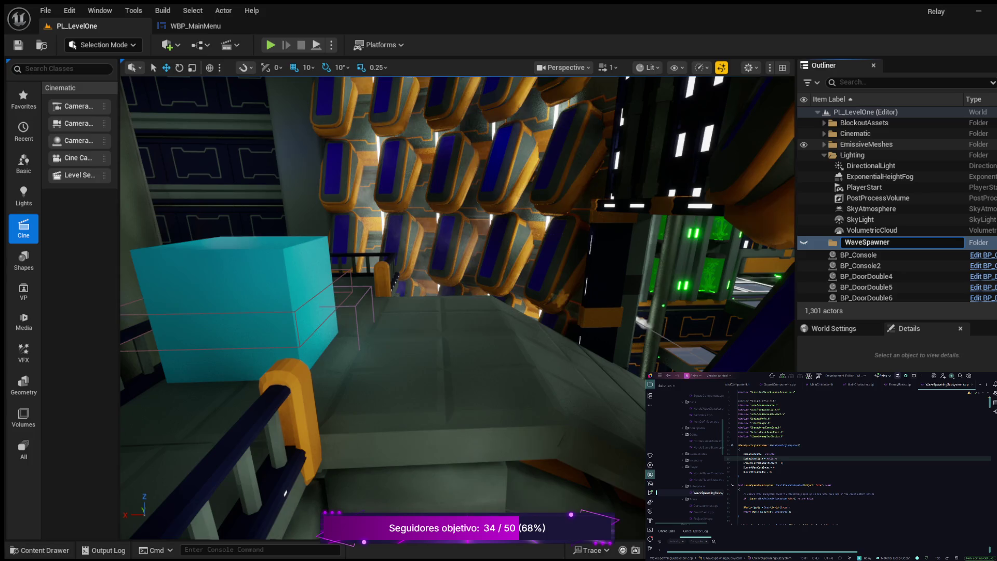
pyautogui.press('Return')
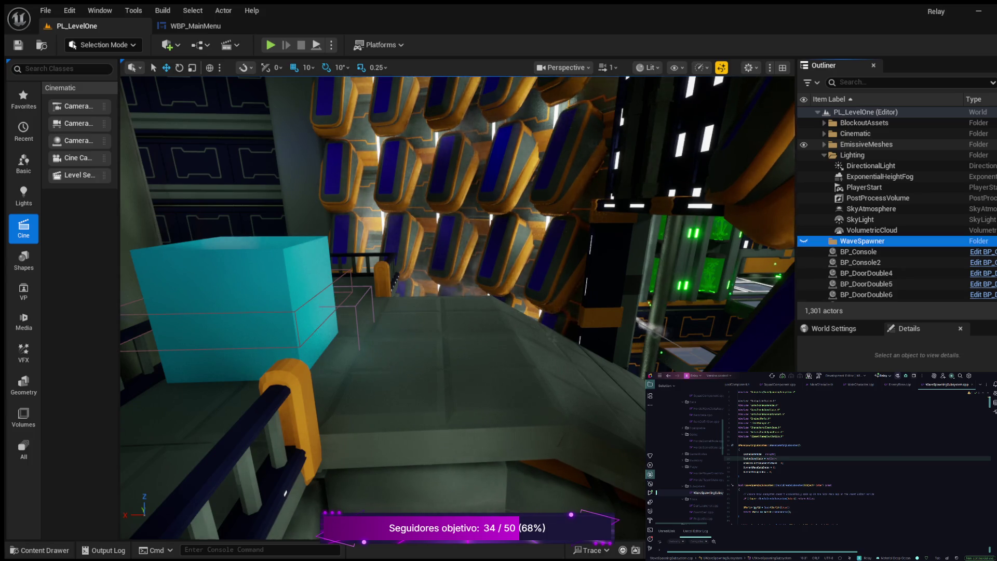